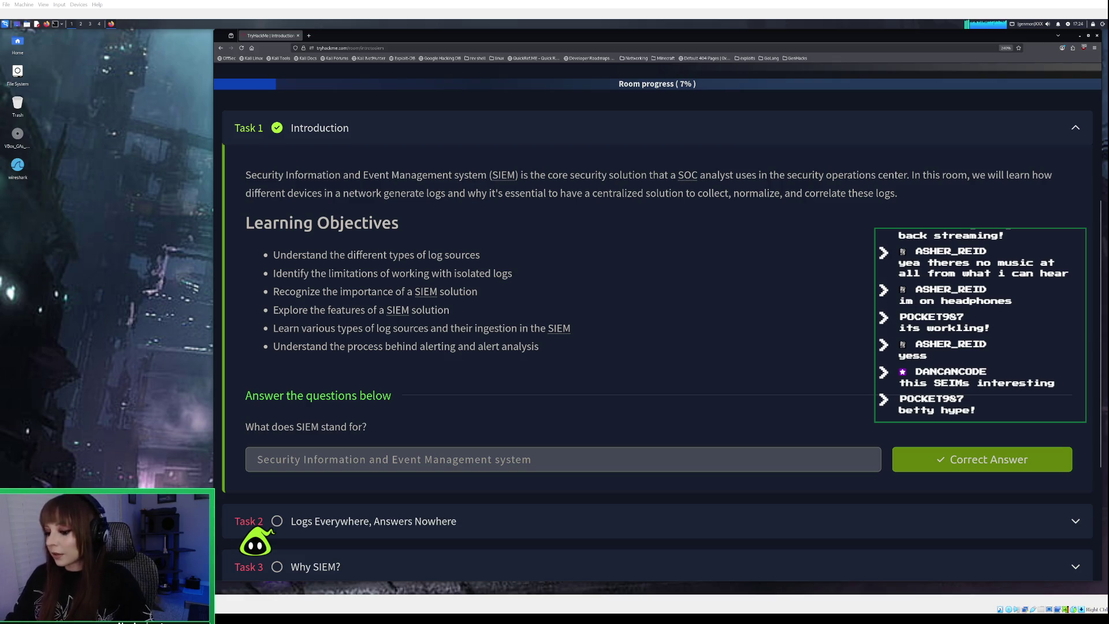
Collapse the Introduction task and expand Task 2, 'Logs Everywhere, Answers Nowhere'
{"action": "scroll", "coordinate": [659, 468], "scroll_direction": "down", "scroll_amount": 1}
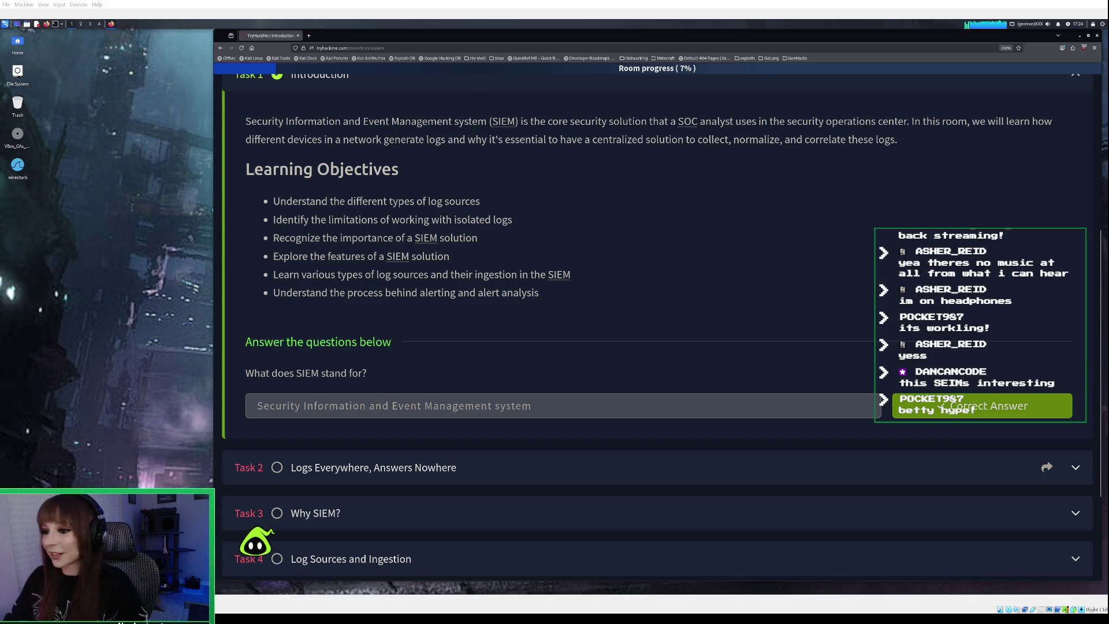
{"action": "left_click", "coordinate": [681, 477]}
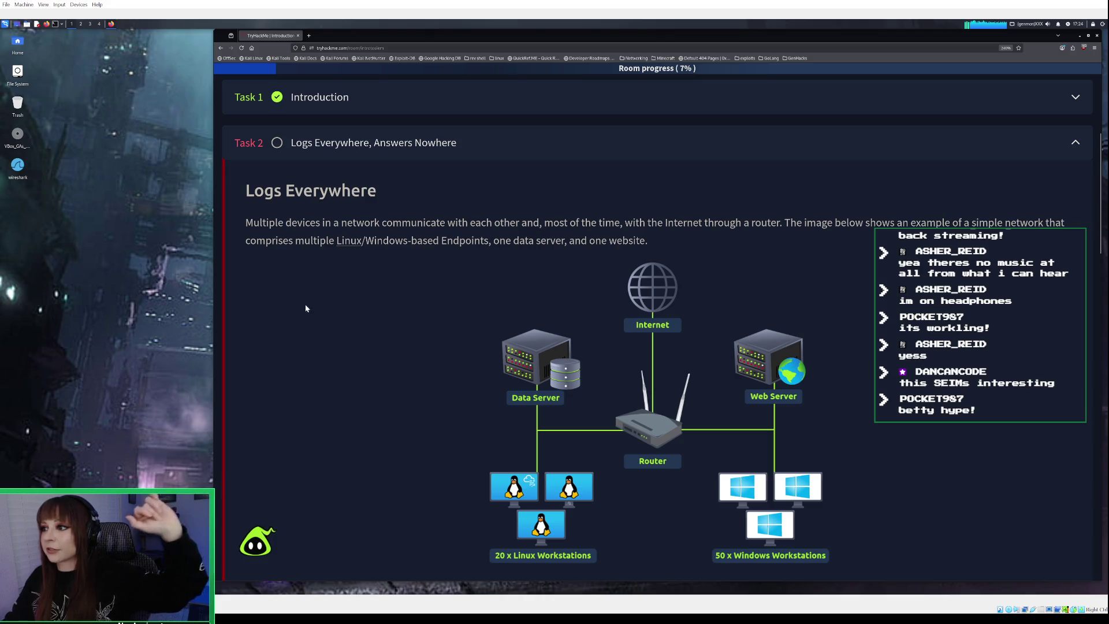
Read Task 2 past the network diagram down to the Host-Centric Log Sources heading
{"action": "scroll", "coordinate": [353, 335], "scroll_direction": "down", "scroll_amount": 1}
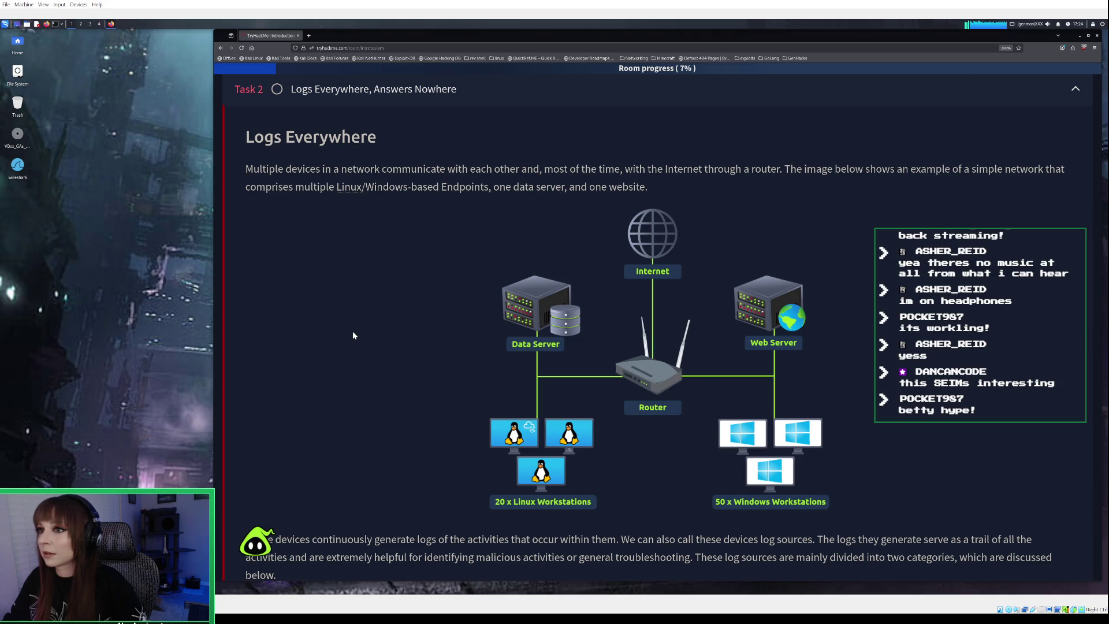
{"action": "scroll", "coordinate": [353, 336], "scroll_direction": "down", "scroll_amount": 1}
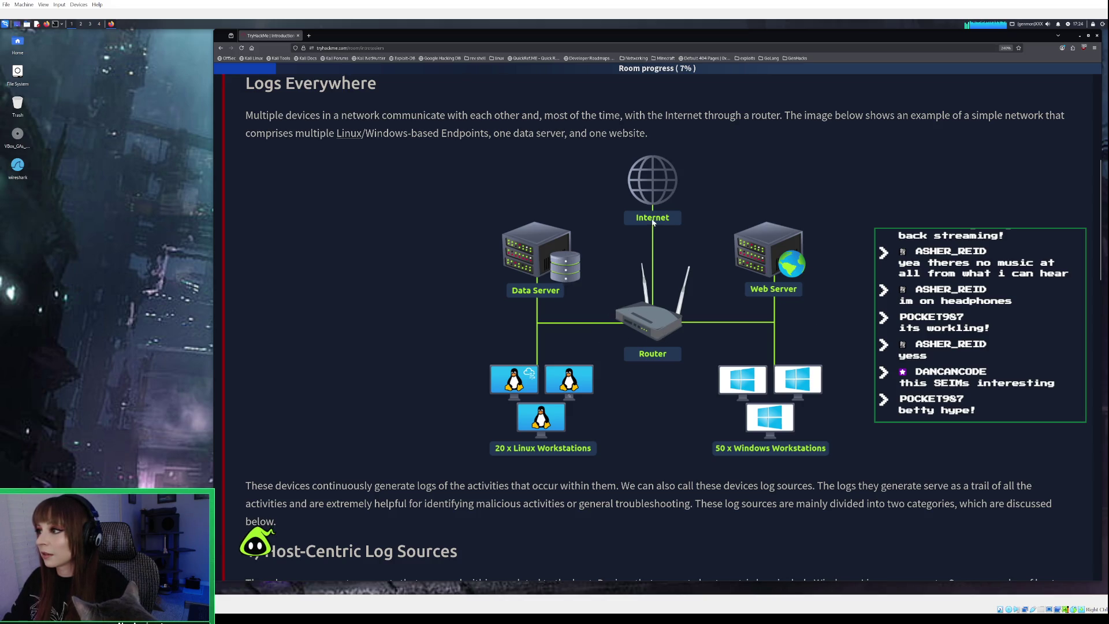
{"action": "scroll", "coordinate": [571, 497], "scroll_direction": "down", "scroll_amount": 1}
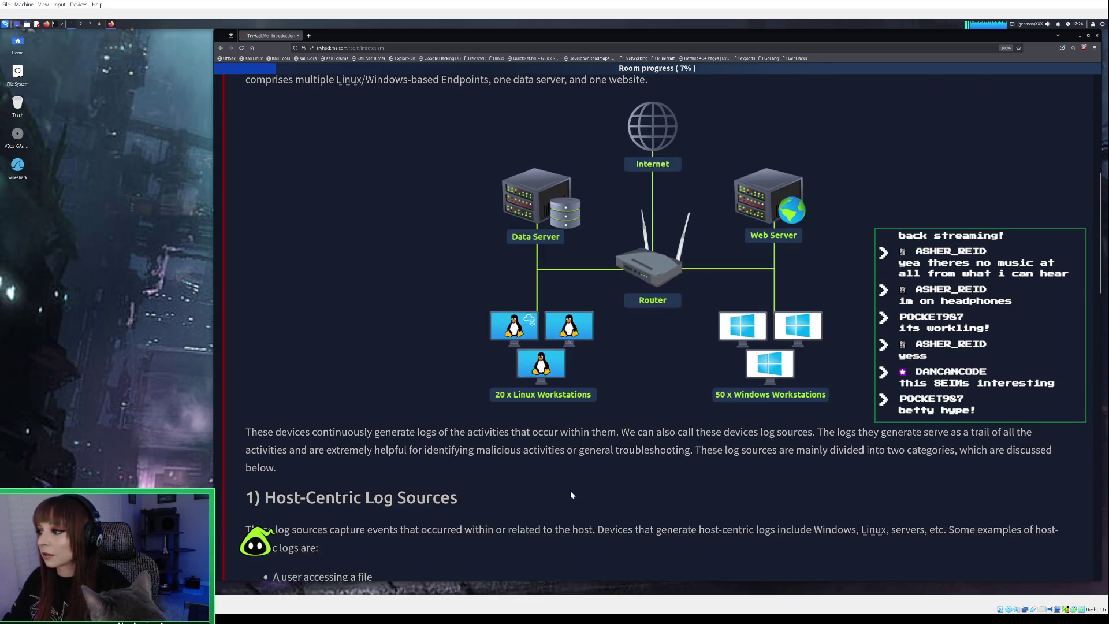
{"action": "scroll", "coordinate": [560, 484], "scroll_direction": "down", "scroll_amount": 1}
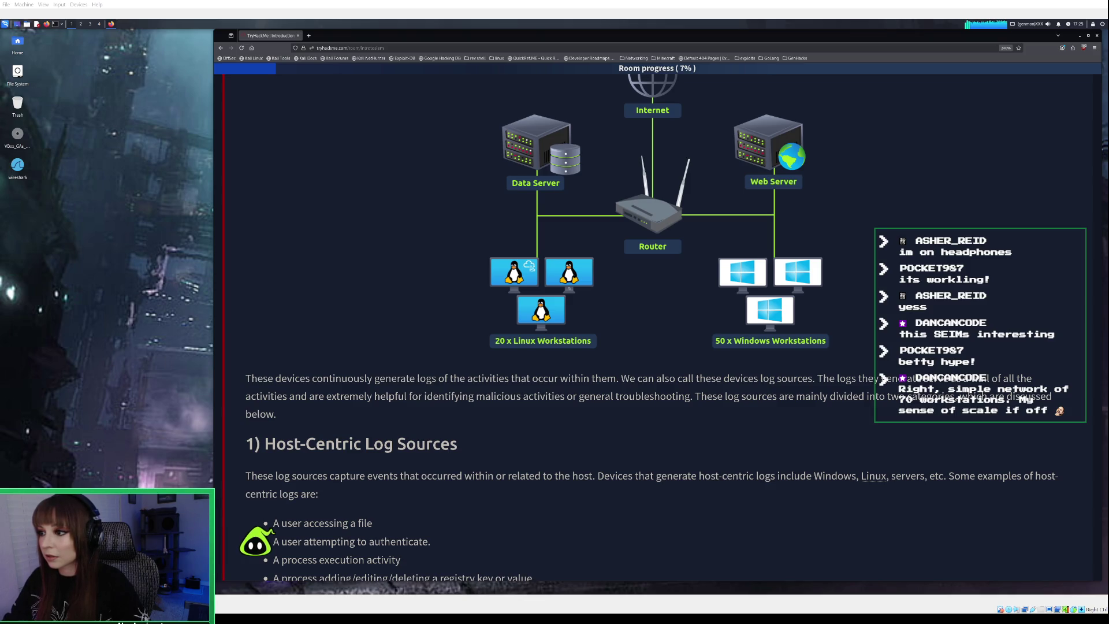
{"action": "key", "text": "alt+Tab"}
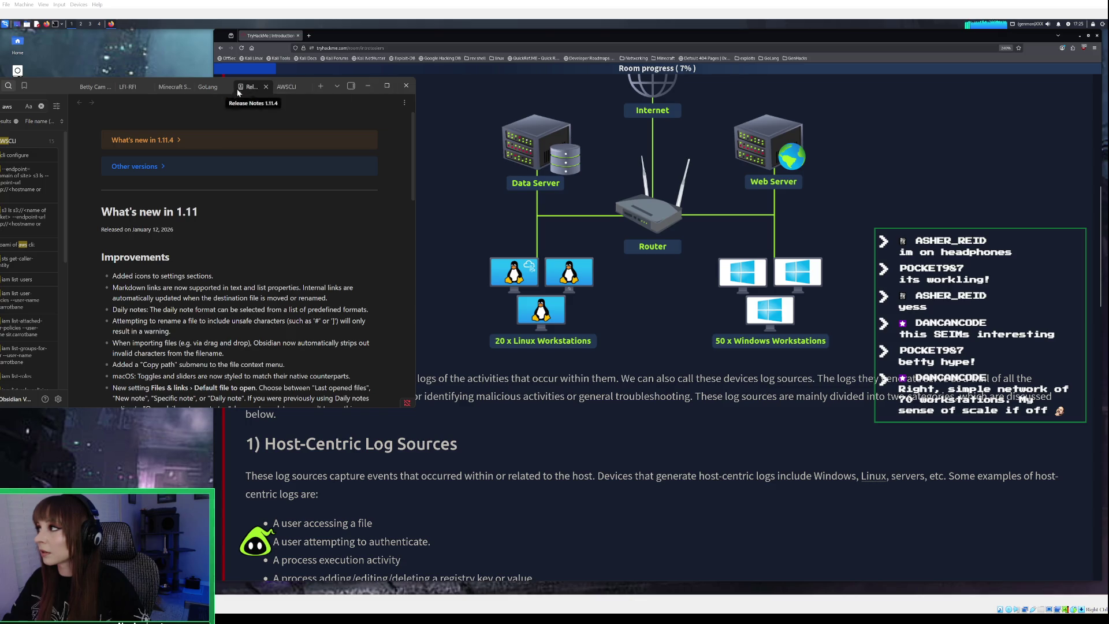
Close the Release Notes and AWSCLI tabs and open an empty new tab in the vault
{"action": "left_click", "coordinate": [266, 87]}
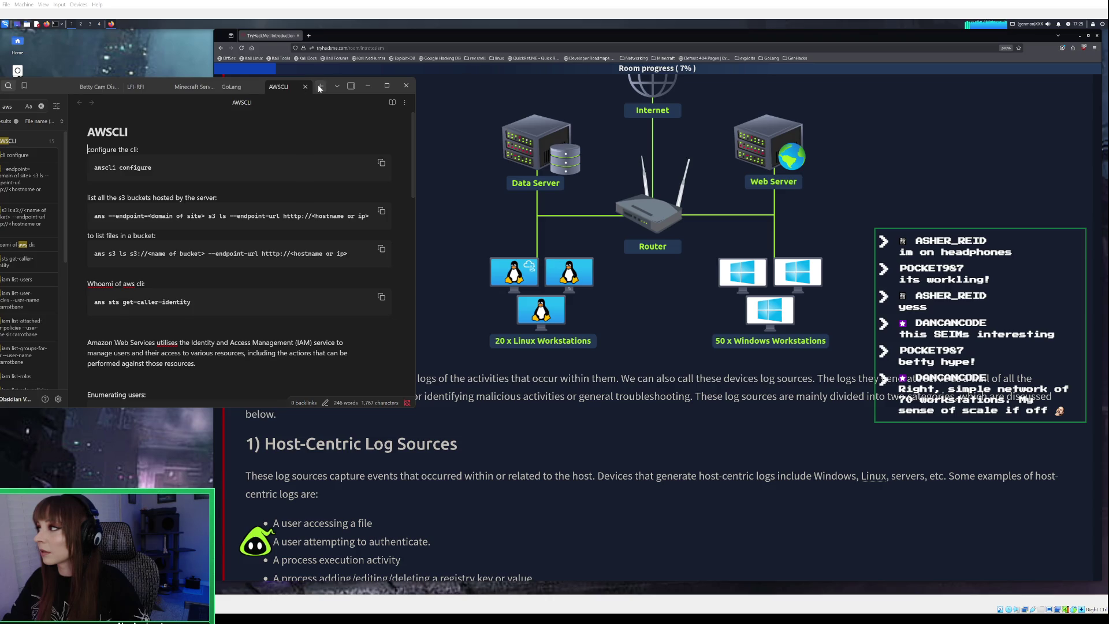
{"action": "left_click", "coordinate": [304, 86]}
{"action": "left_click", "coordinate": [321, 86]}
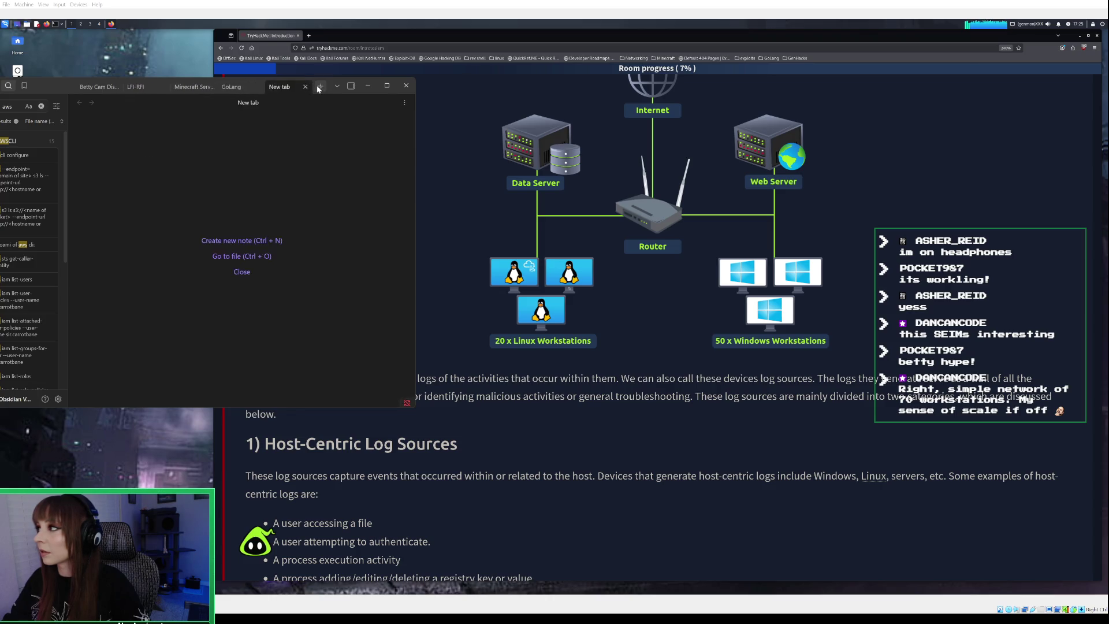
Create a note 'SIEM' whose first line reads 'security information and event management system'
{"action": "left_click", "coordinate": [241, 241]}
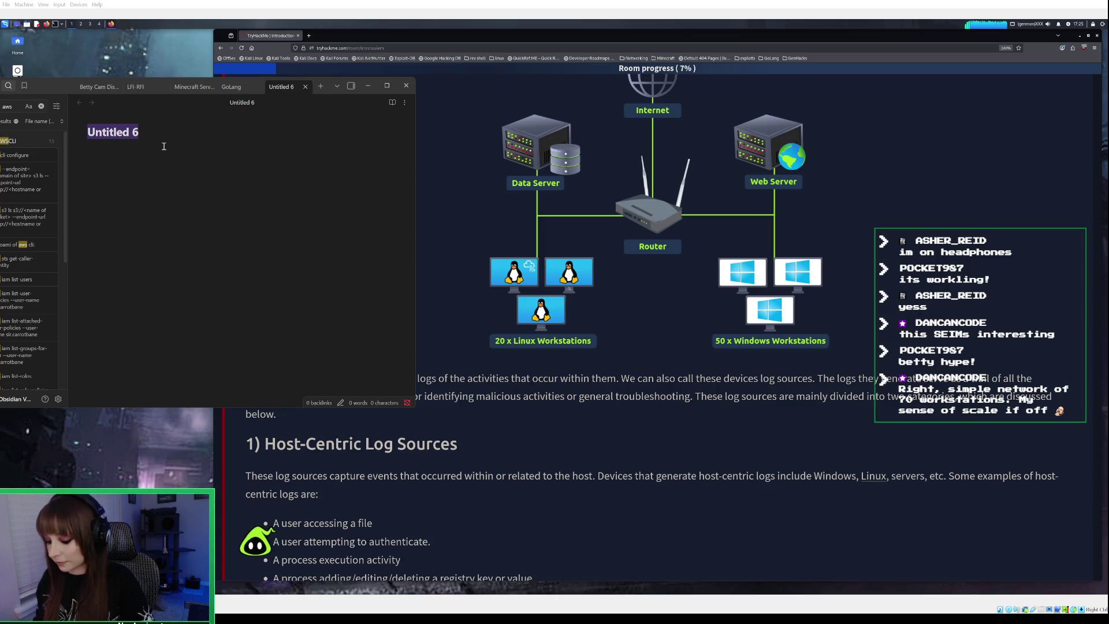
{"action": "type", "text": "SIEM"}
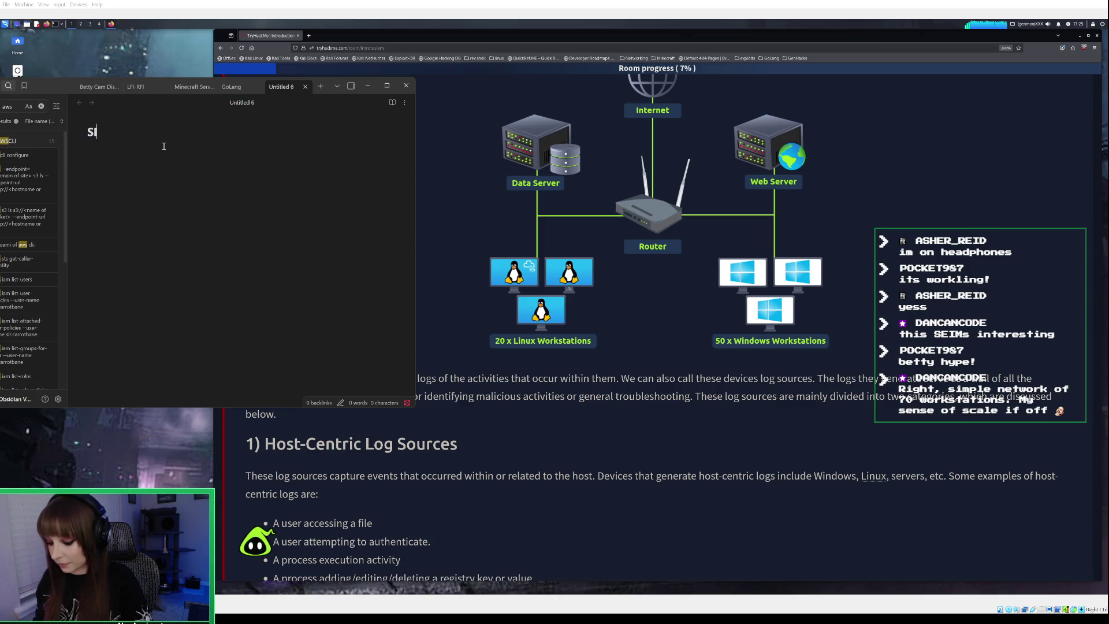
{"action": "key", "text": "Return"}
{"action": "type", "text": "security "}
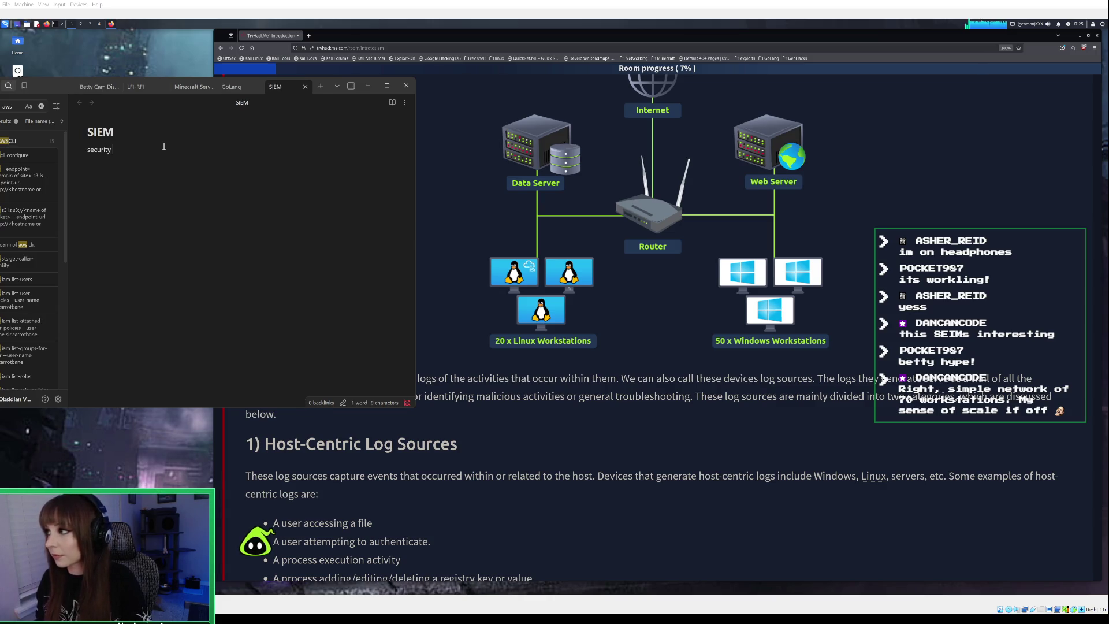
{"action": "type", "text": "infor"}
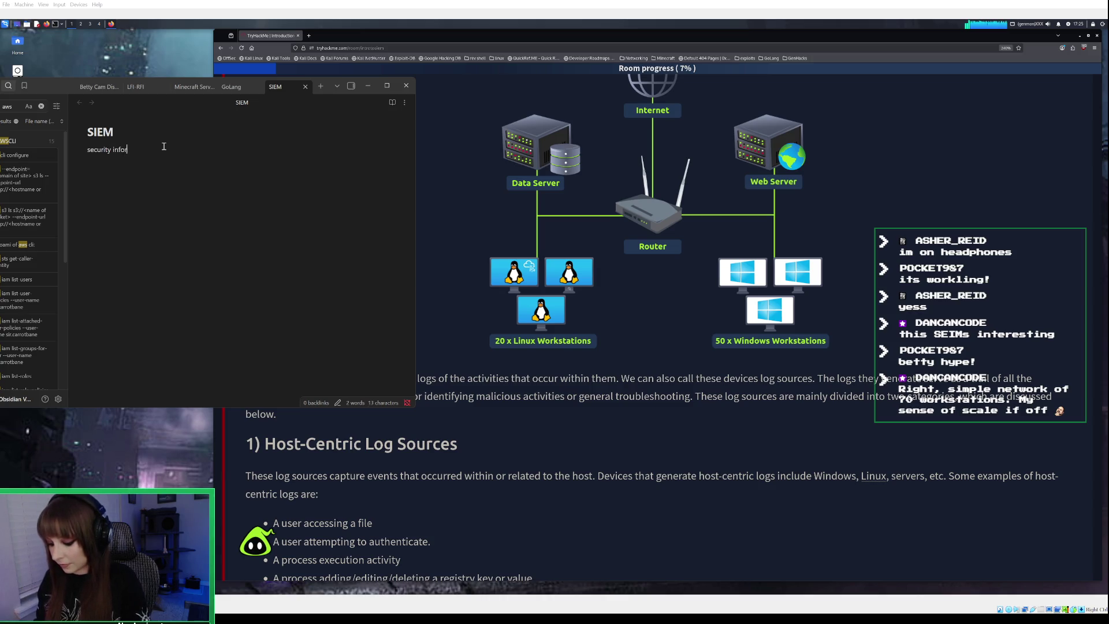
{"action": "type", "text": "mation a"}
{"action": "type", "text": "nd"}
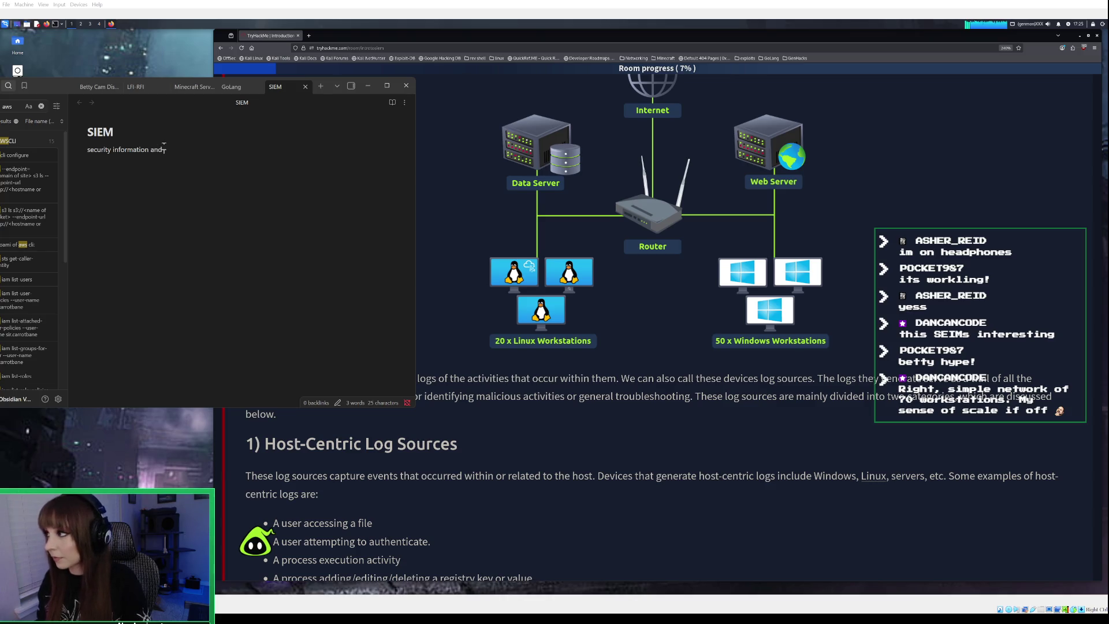
{"action": "type", "text": " event management "}
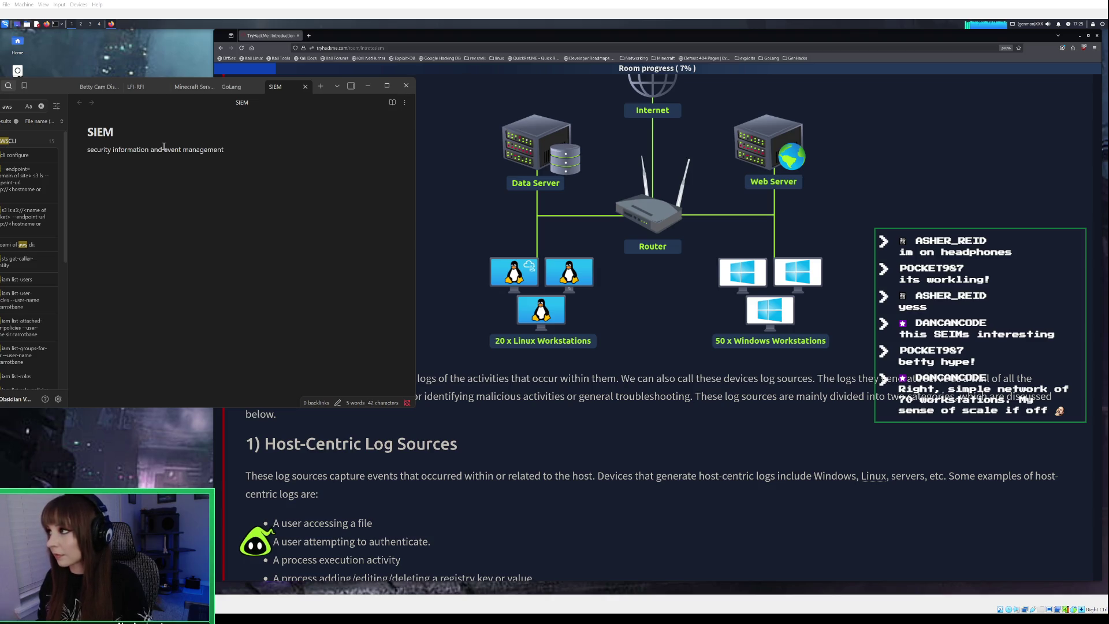
{"action": "type", "text": "system"}
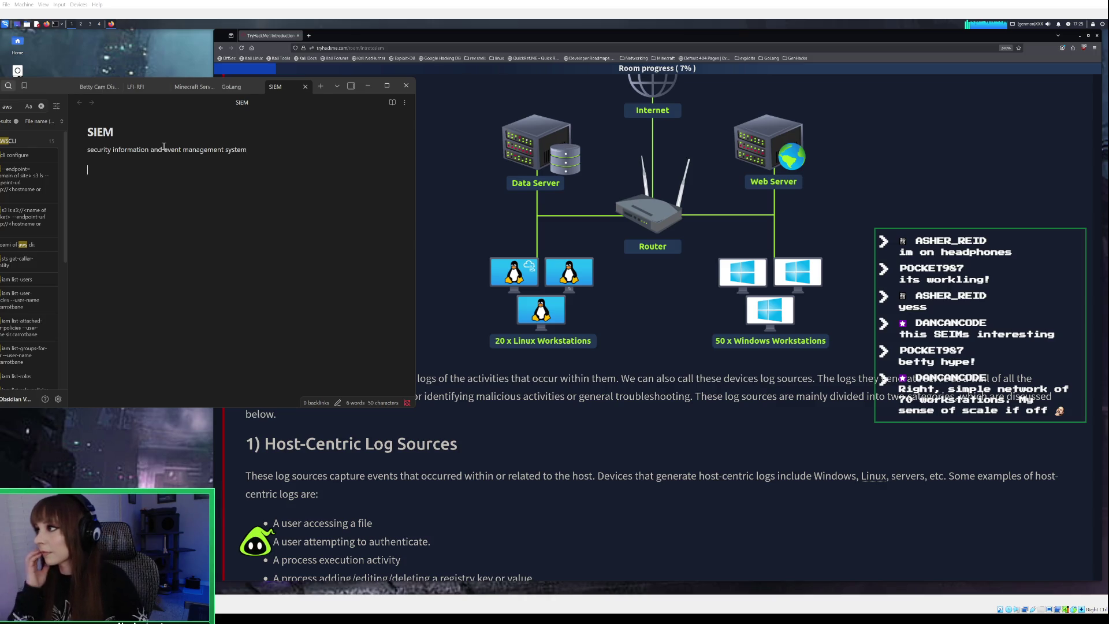
{"action": "left_click", "coordinate": [374, 86]}
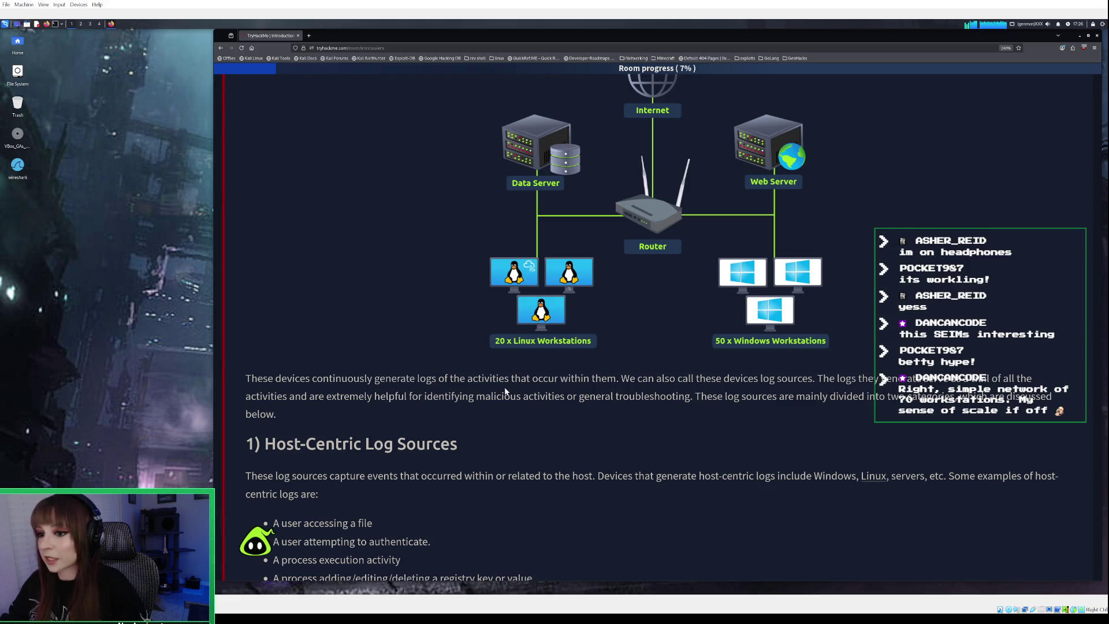
Scroll through Task 2's Host-Centric and Network-Centric Log Sources examples, then return to the SIEM note
{"action": "scroll", "coordinate": [505, 392], "scroll_direction": "down", "scroll_amount": 3}
{"action": "scroll", "coordinate": [504, 392], "scroll_direction": "down", "scroll_amount": 2}
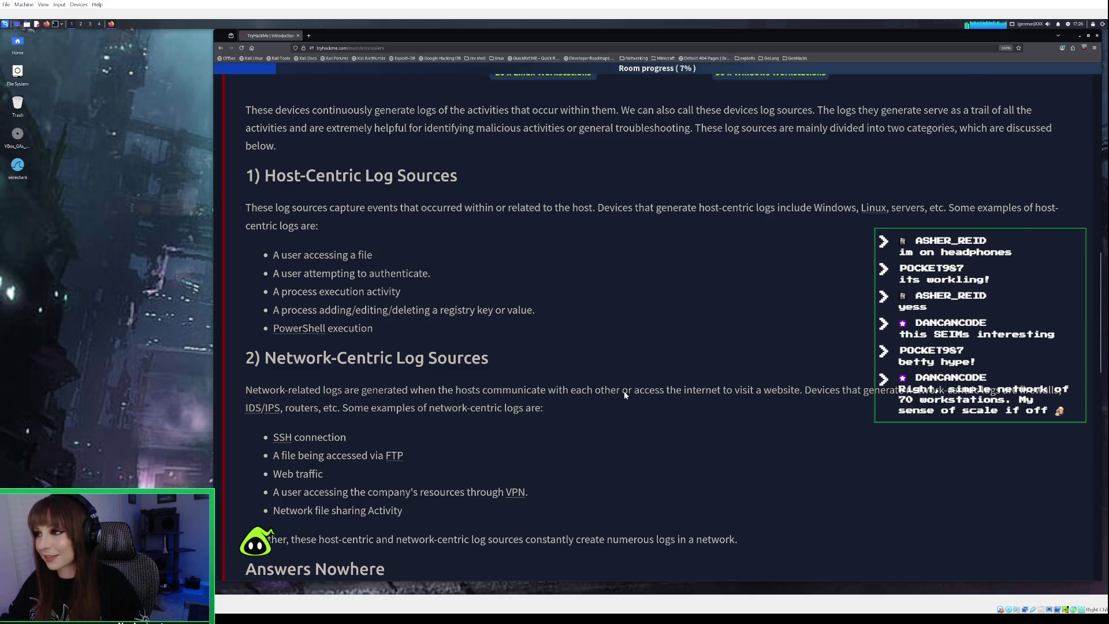
{"action": "scroll", "coordinate": [623, 390], "scroll_direction": "up", "scroll_amount": 5}
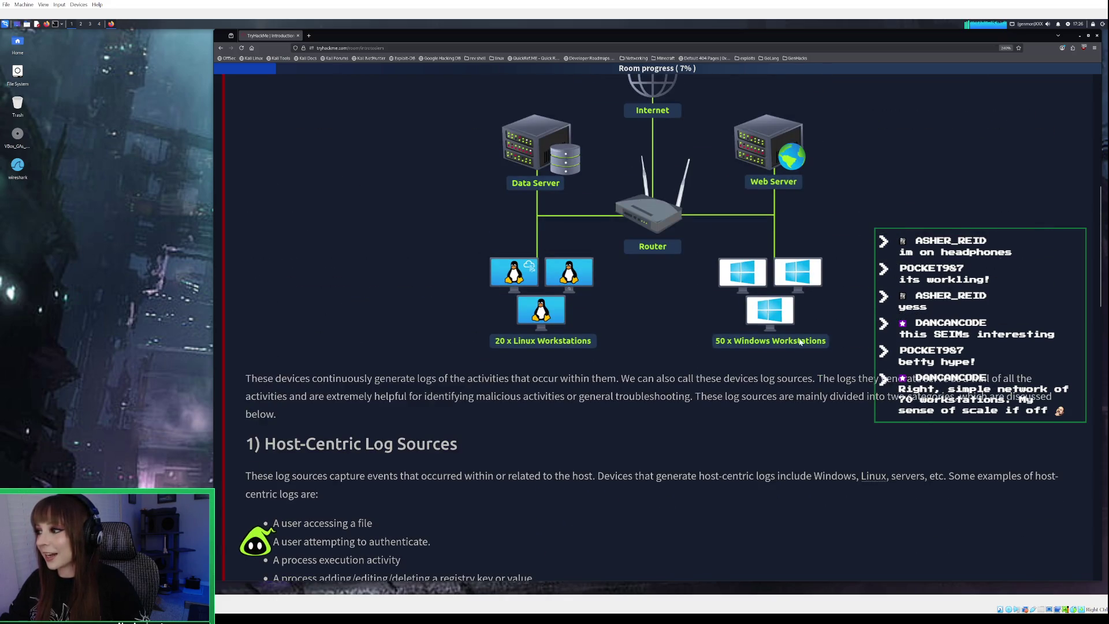
{"action": "scroll", "coordinate": [760, 330], "scroll_direction": "down", "scroll_amount": 2}
{"action": "scroll", "coordinate": [760, 330], "scroll_direction": "down", "scroll_amount": 3}
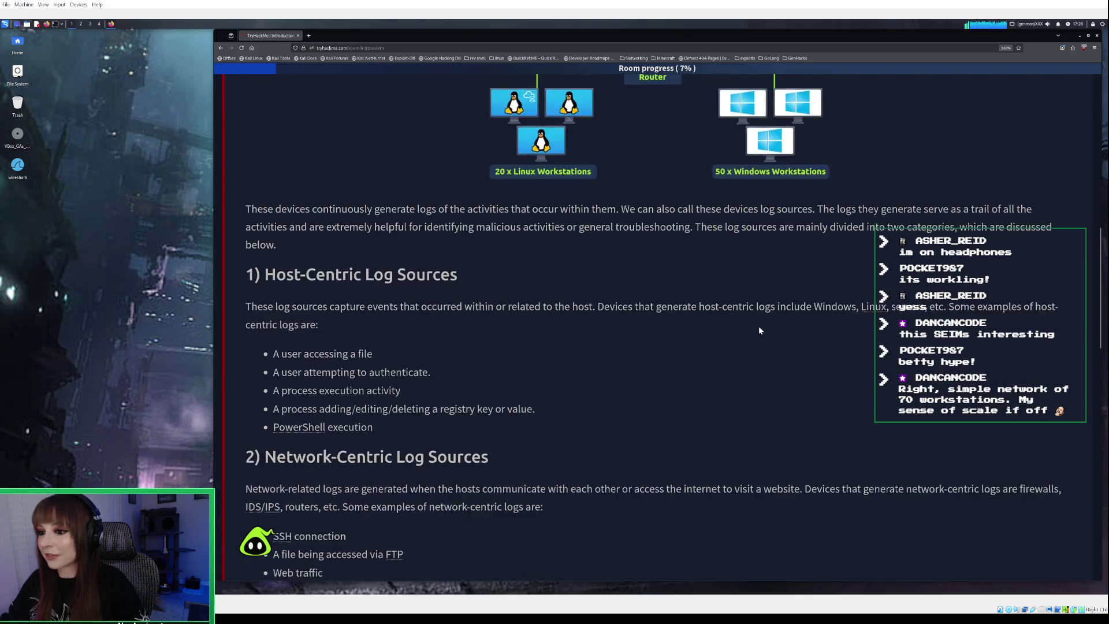
{"action": "scroll", "coordinate": [645, 375], "scroll_direction": "down", "scroll_amount": 1}
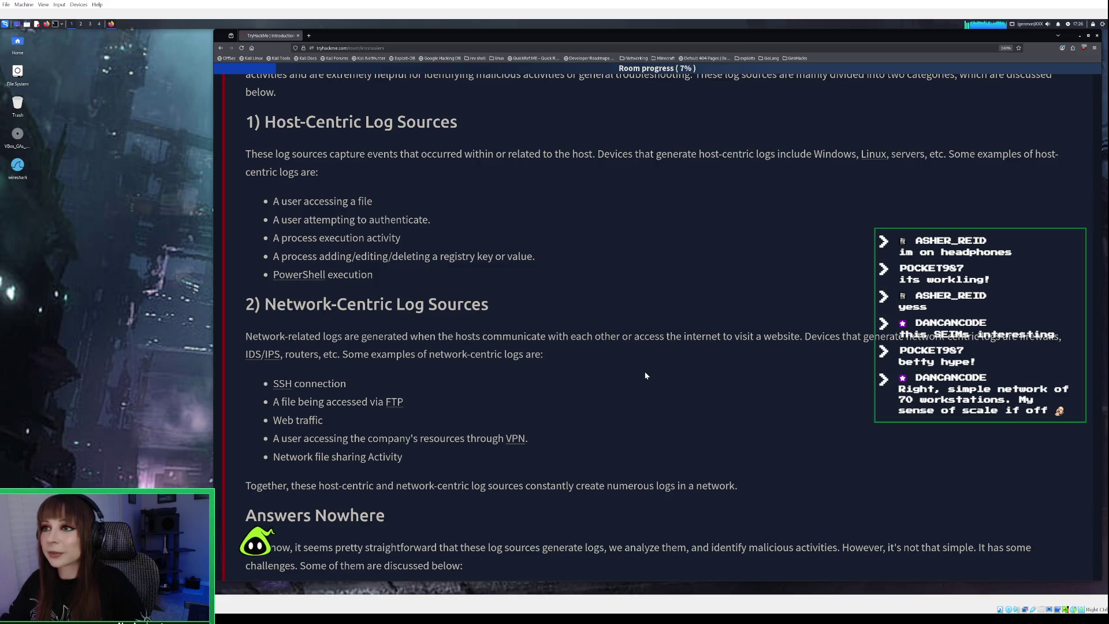
{"action": "scroll", "coordinate": [650, 368], "scroll_direction": "up", "scroll_amount": 1}
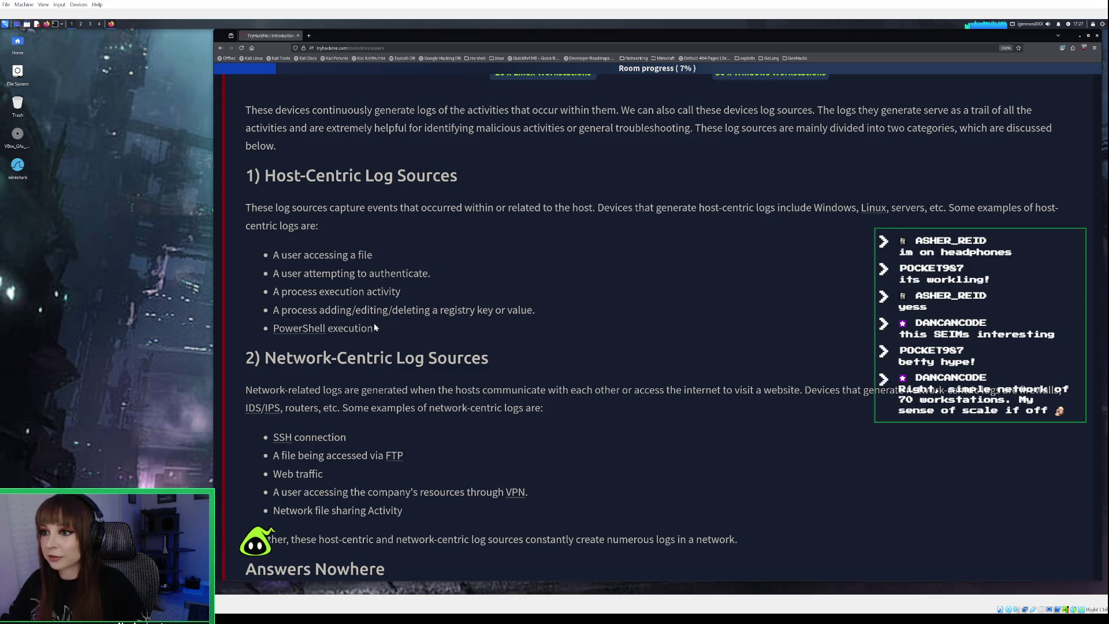
{"action": "key", "text": "alt+Tab"}
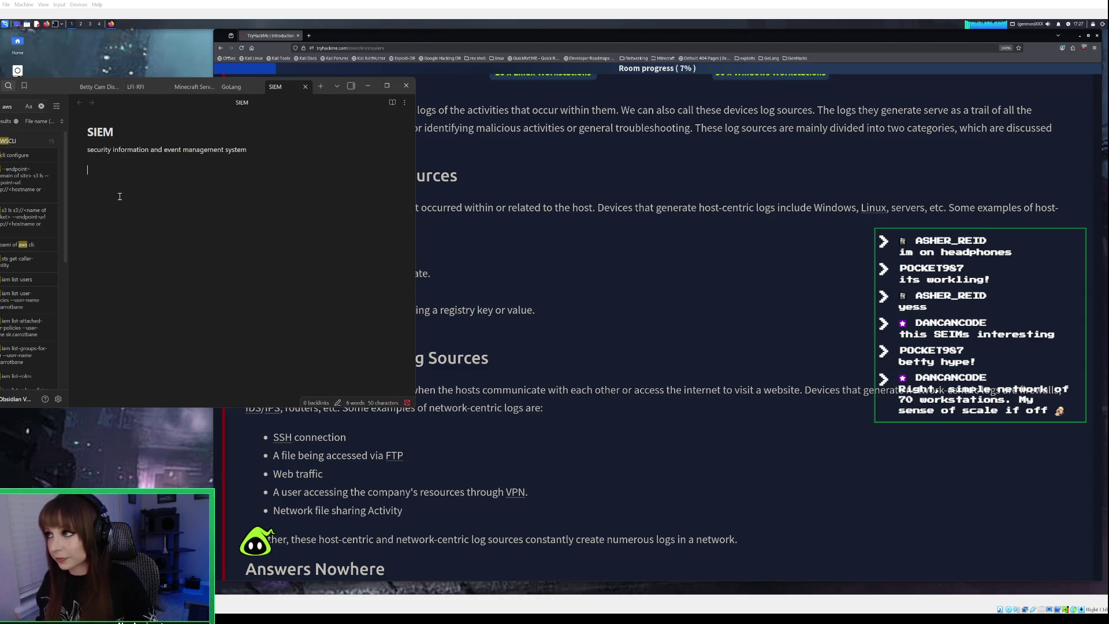
Write 'There are Two categories of logs: 1. Host-Centric 2. Network-Centric' in the SIEM note
{"action": "type", "text": "lo"}
{"action": "key", "text": "BackSpace"}
{"action": "type", "text": "The"}
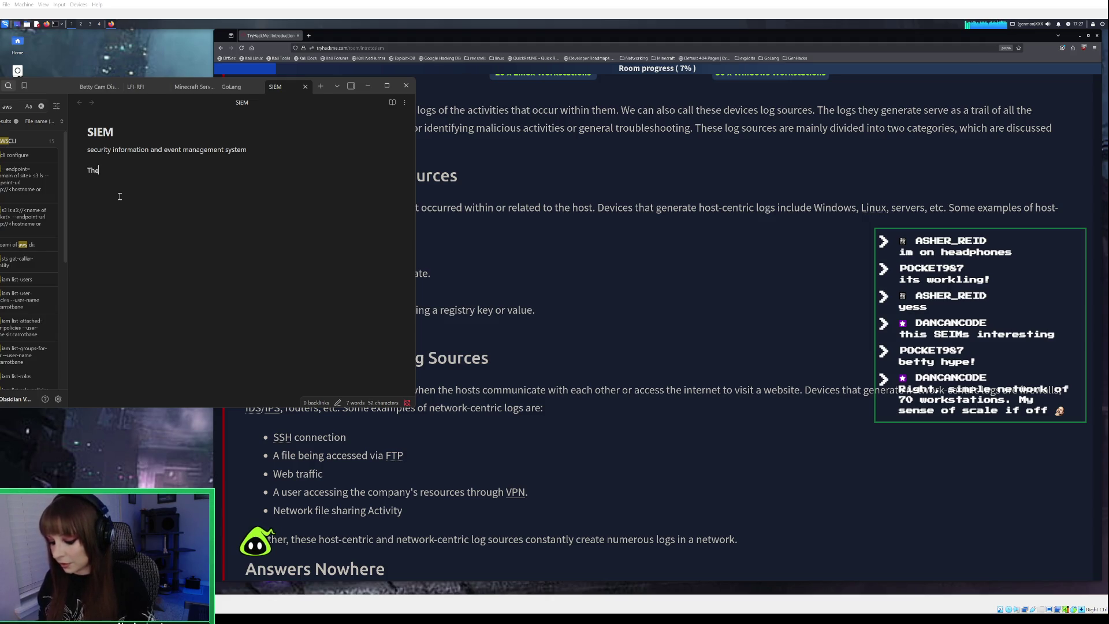
{"action": "type", "text": "re are T"}
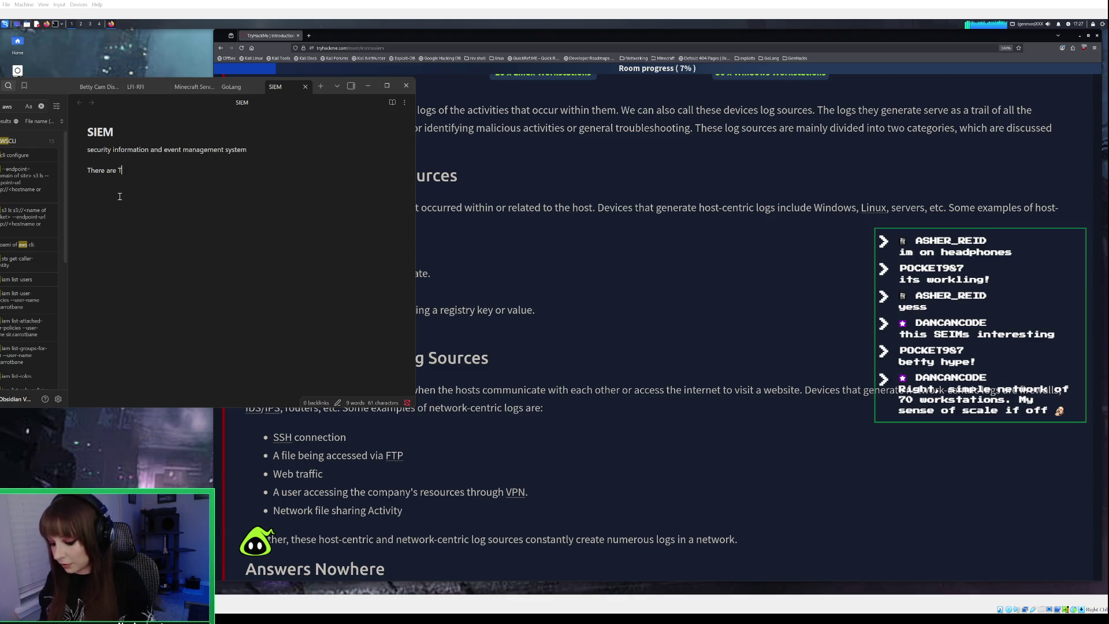
{"action": "type", "text": "wo cate"}
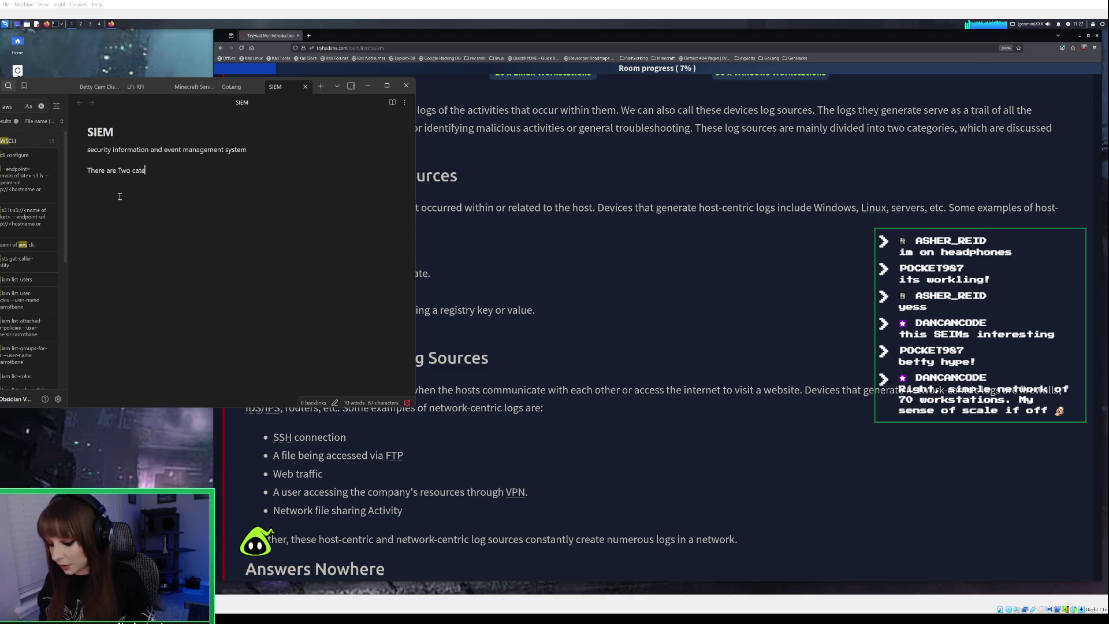
{"action": "type", "text": "gories of logs: "}
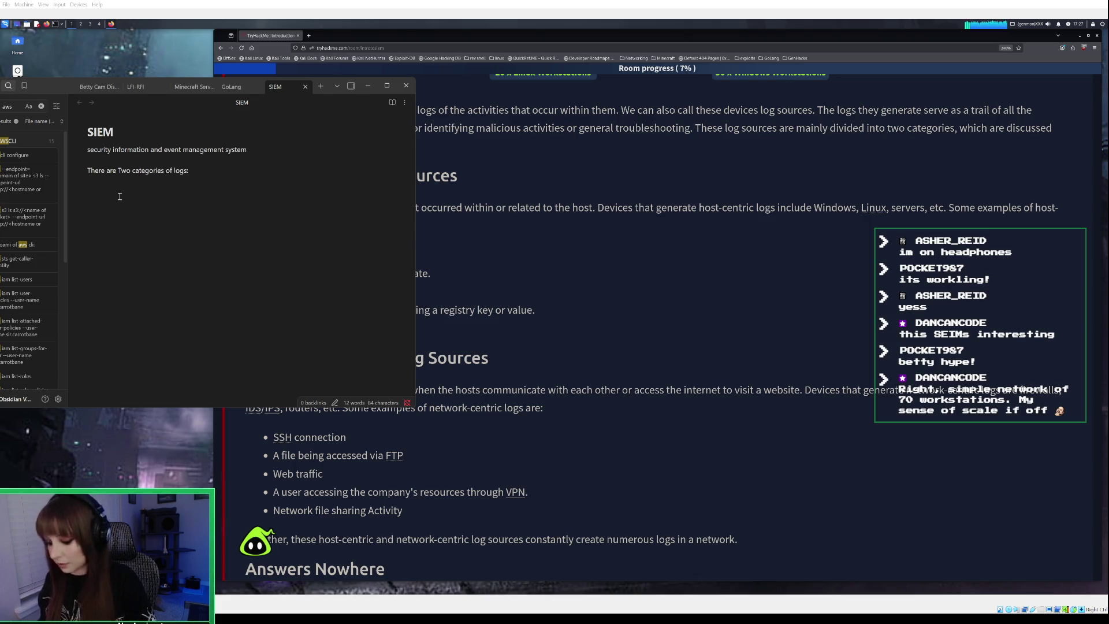
{"action": "type", "text": "1. "}
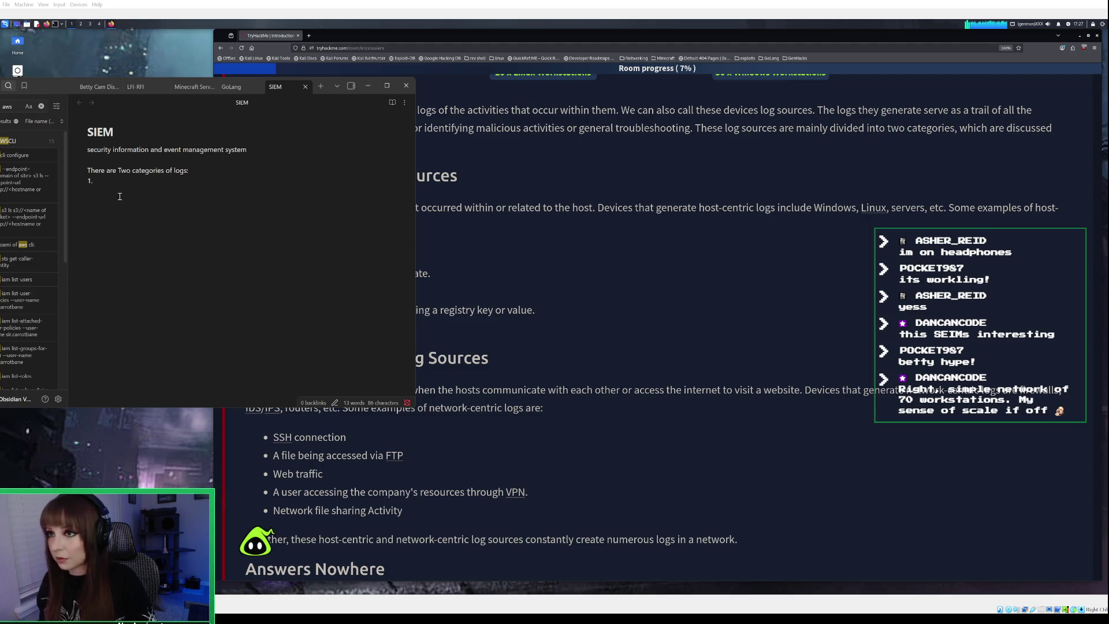
{"action": "type", "text": "Host"}
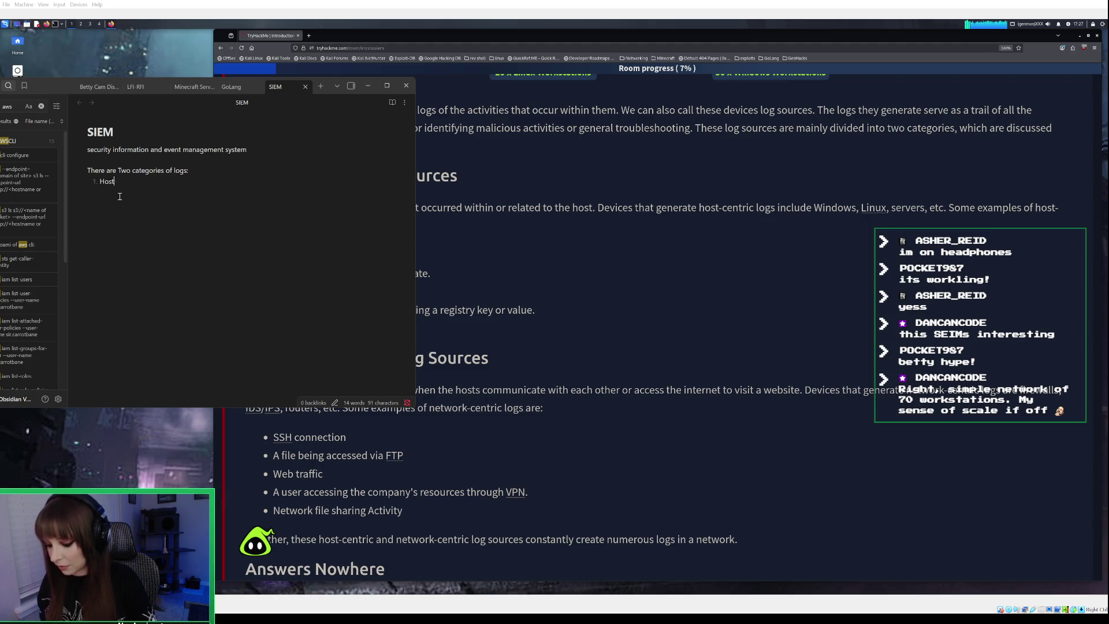
{"action": "type", "text": "-Centric "}
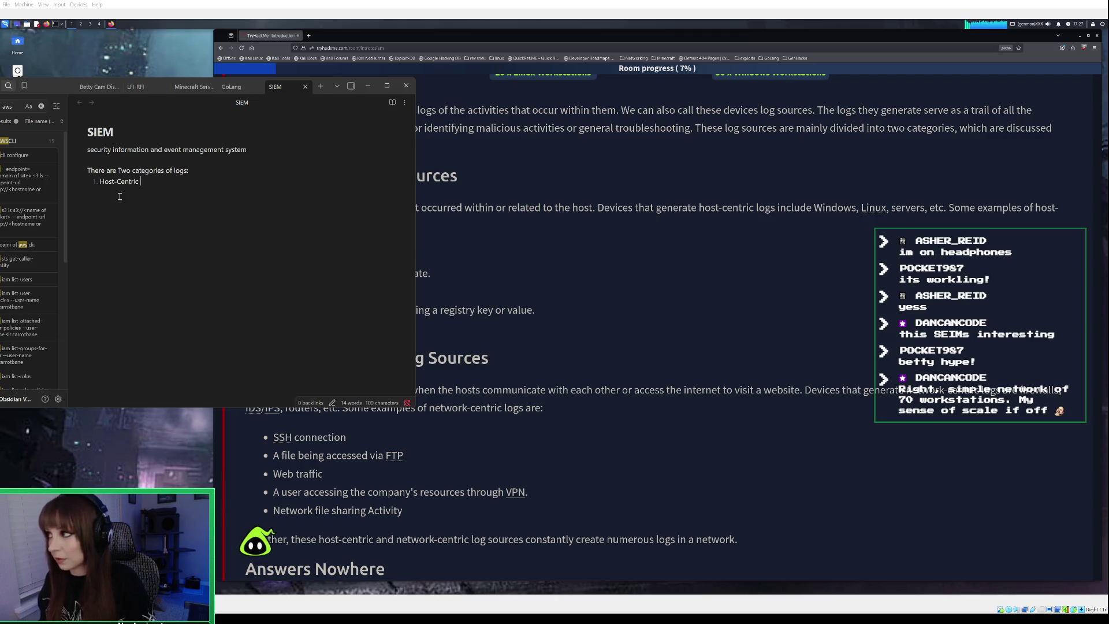
{"action": "type", "text": "2. Netw"}
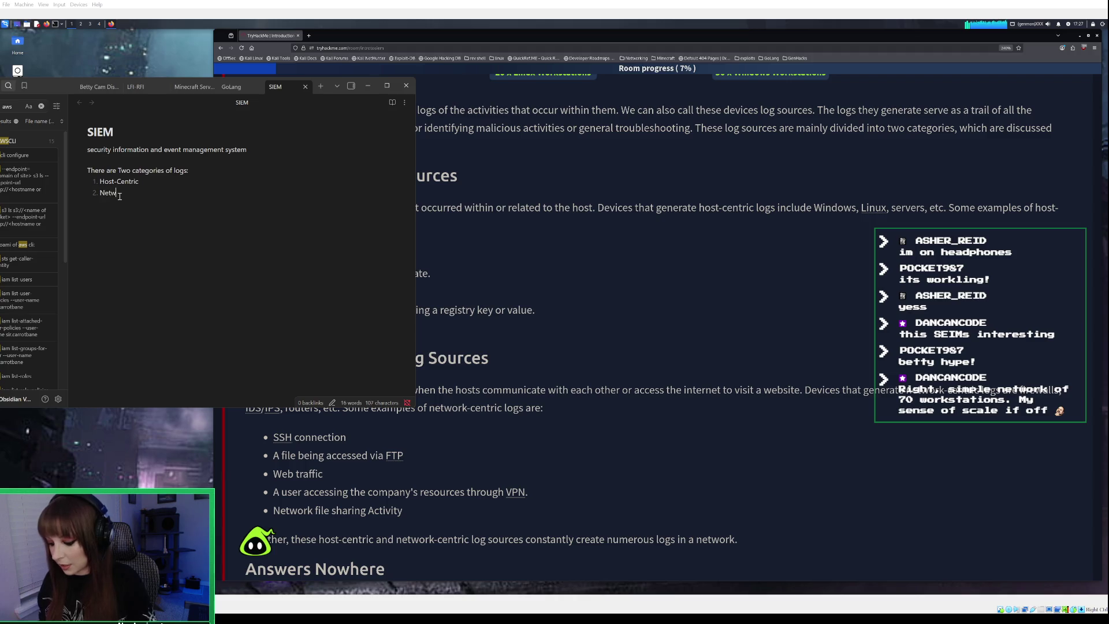
{"action": "type", "text": "ork centr"}
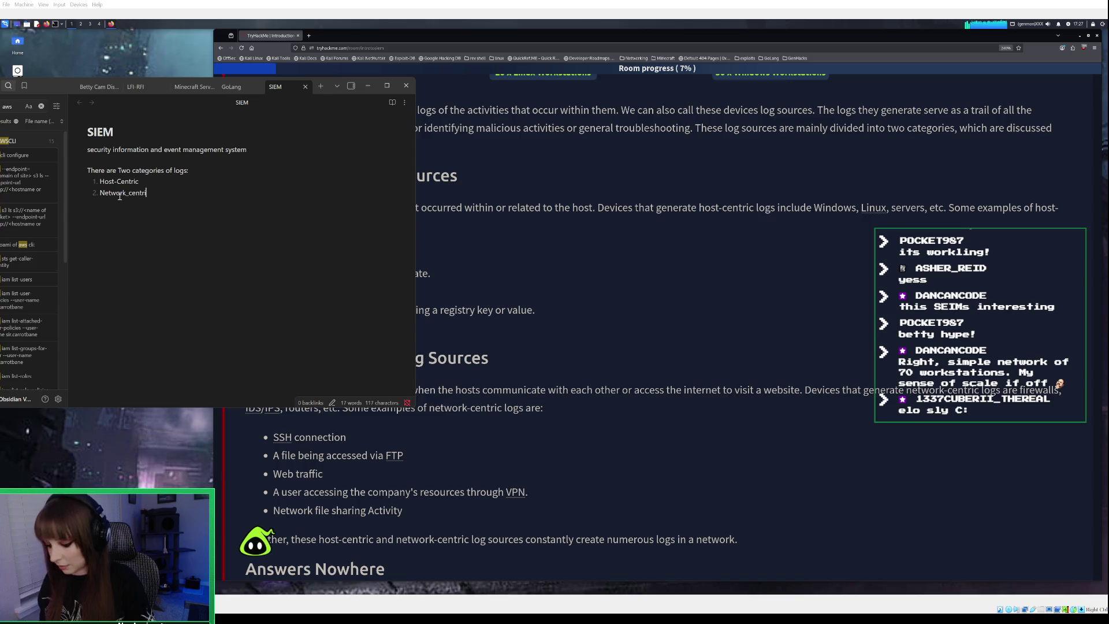
{"action": "key", "text": "BackSpace"}
{"action": "key", "text": "BackSpace"}
{"action": "key", "text": "BackSpace"}
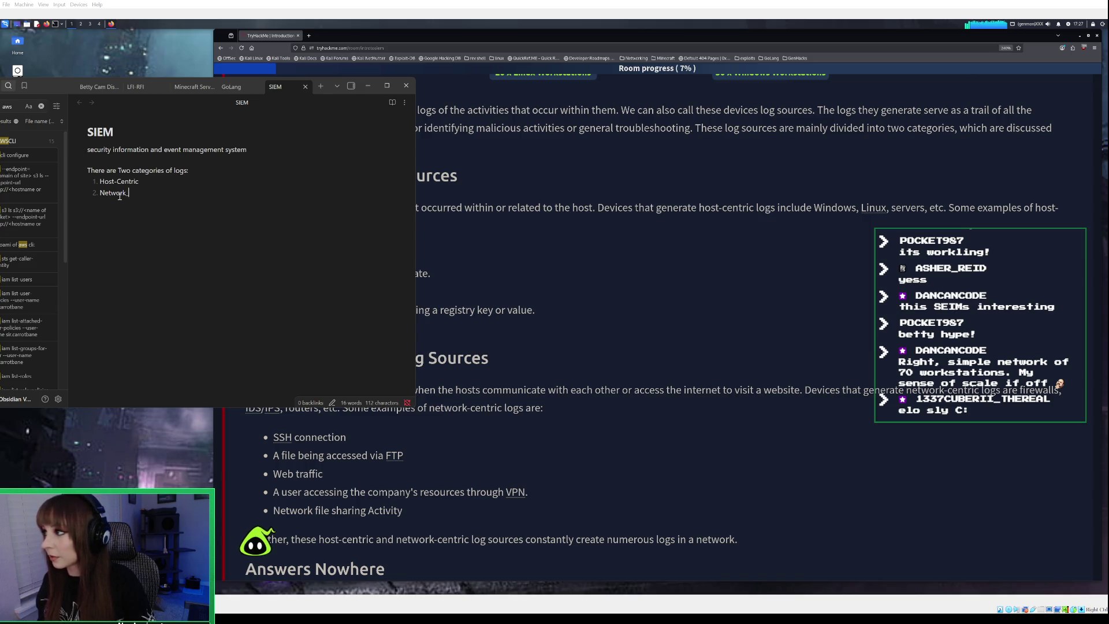
{"action": "type", "text": "-Centric"}
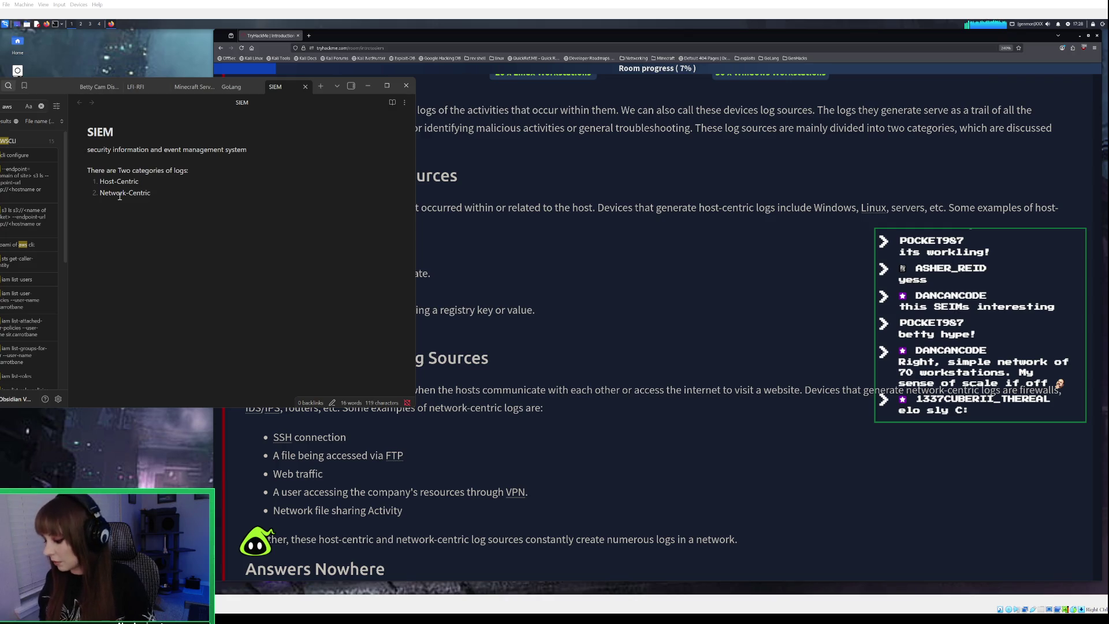
Start an indented Host-Centric example sub-item: 'ex. a user accessing a file'
{"action": "key", "text": "Up"}
{"action": "key", "text": "Return"}
{"action": "key", "text": "Tab"}
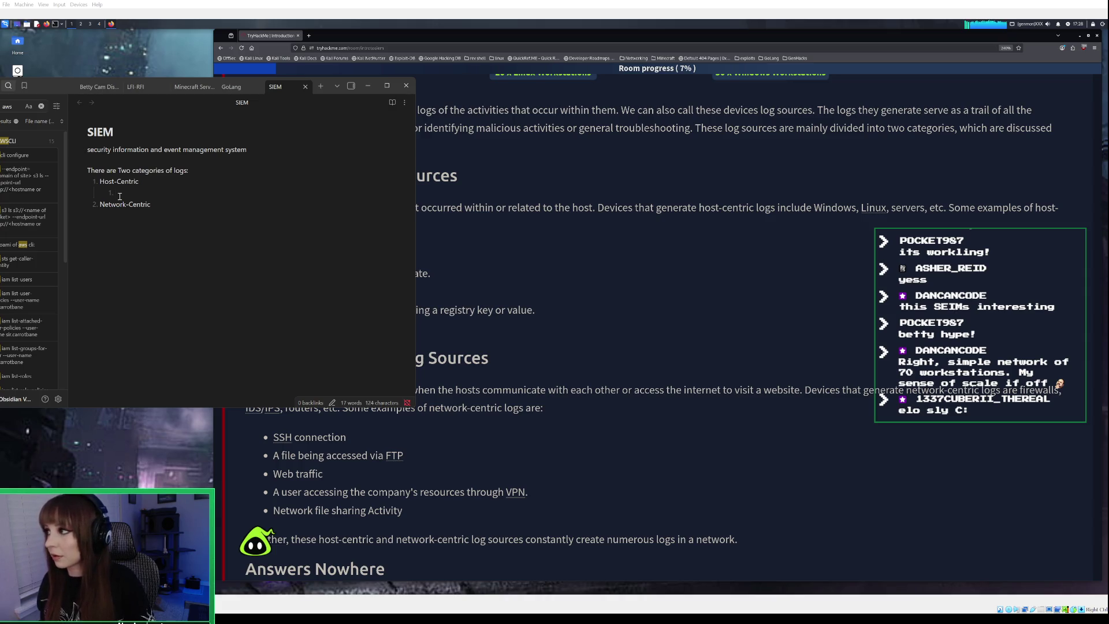
{"action": "type", "text": "ex. a "}
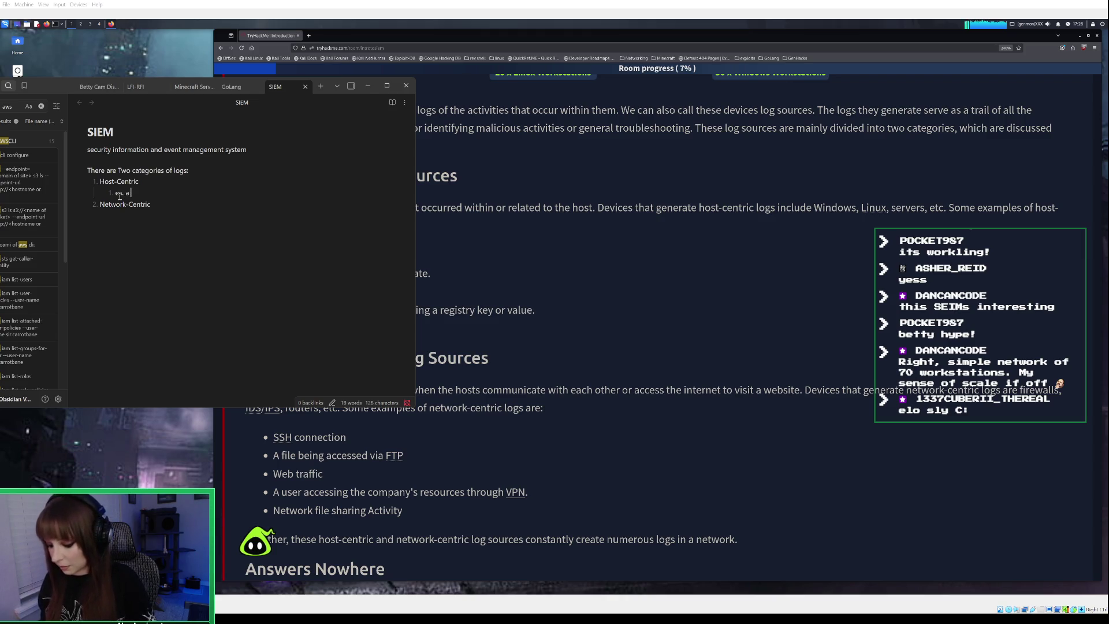
{"action": "type", "text": "user accessing a f"}
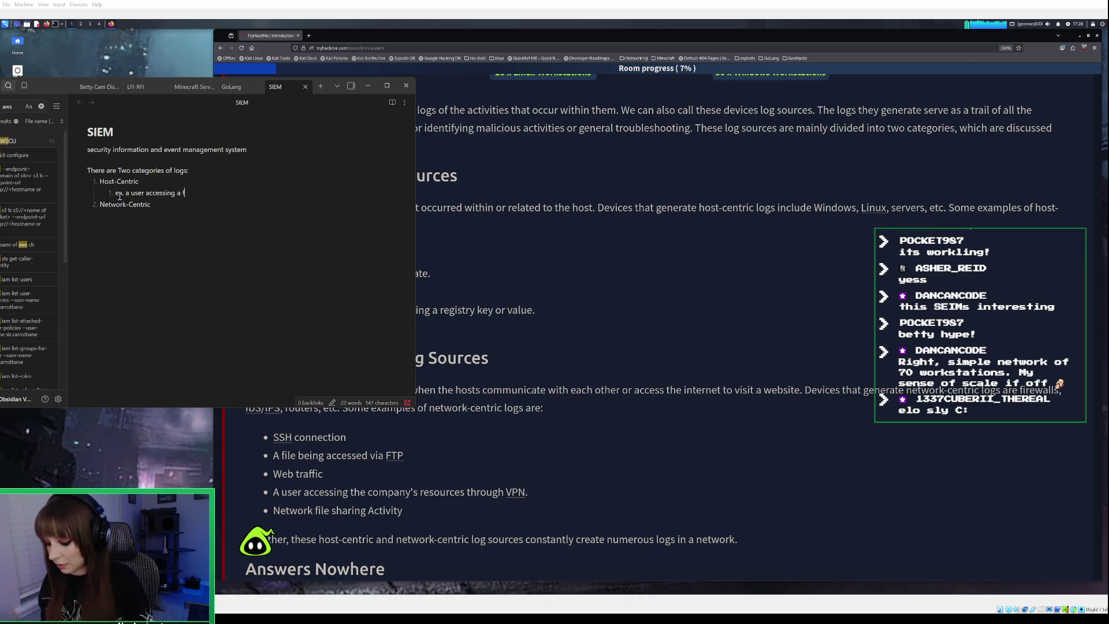
{"action": "type", "text": "ile"}
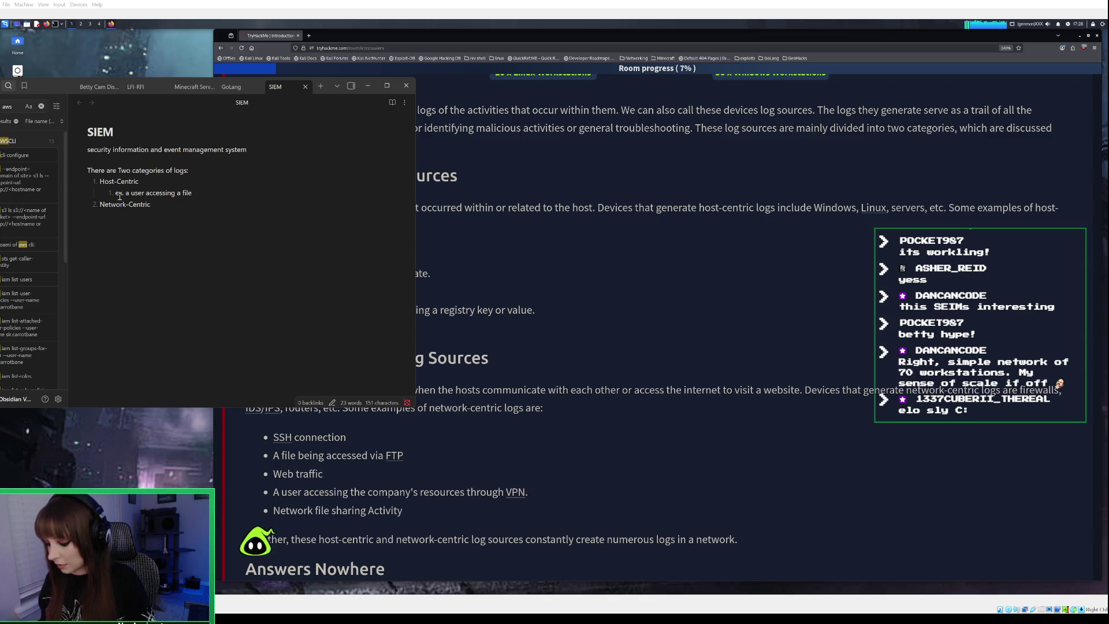
{"action": "type", "text": ", "}
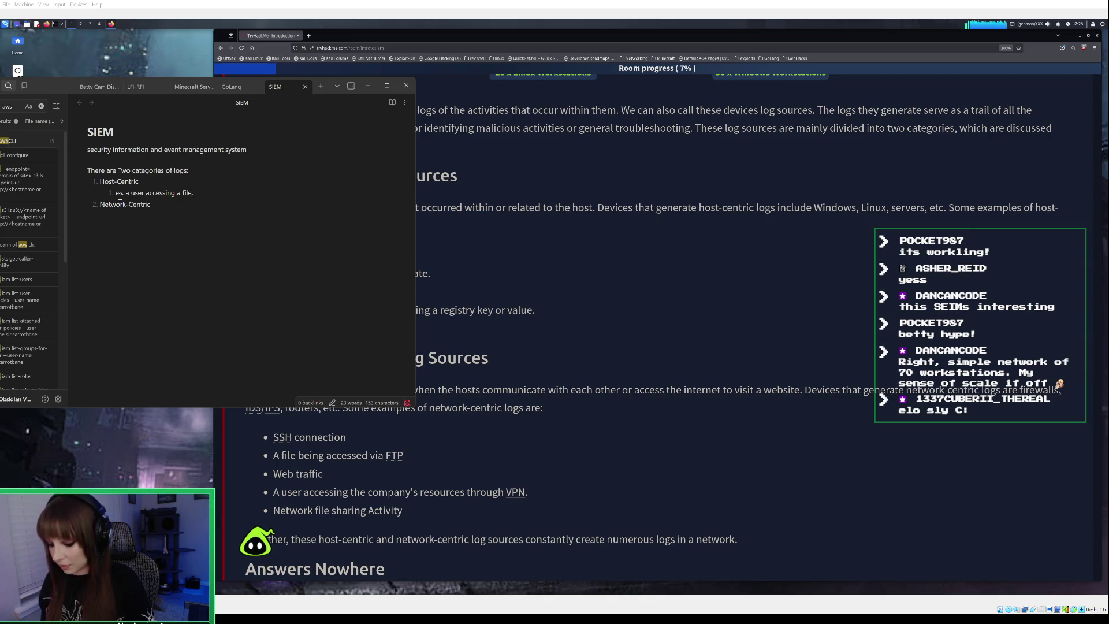
{"action": "type", "text": "attemtpting"}
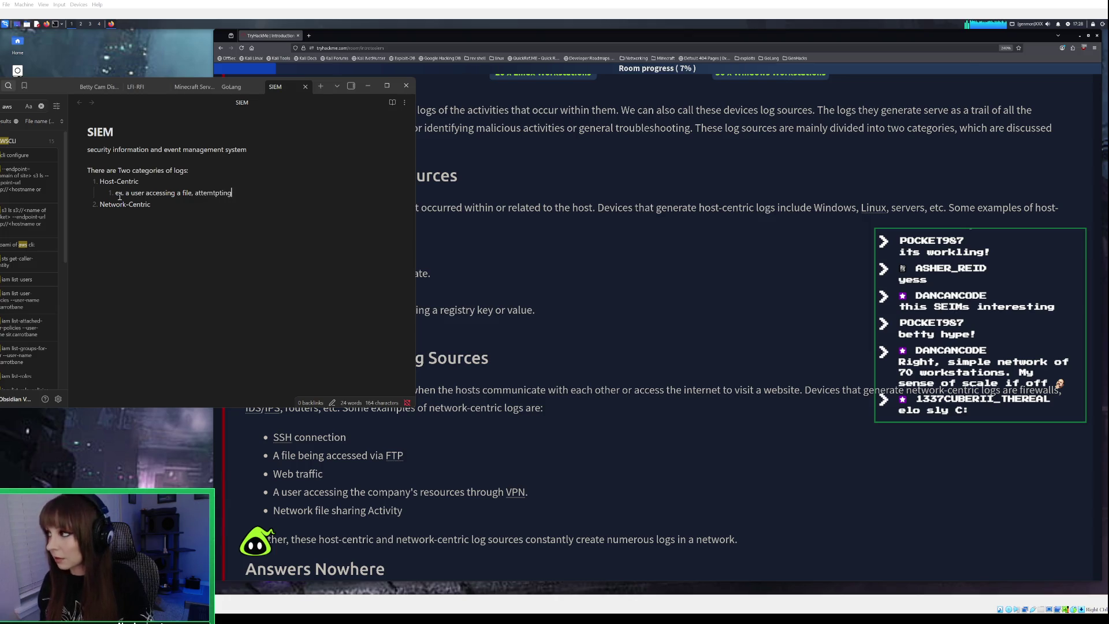
{"action": "key", "text": "BackSpace"}
{"action": "key", "text": "BackSpace"}
{"action": "key", "text": "BackSpace"}
{"action": "key", "text": "BackSpace"}
{"action": "key", "text": "BackSpace"}
{"action": "key", "text": "BackSpace"}
{"action": "type", "text": "pting to"}
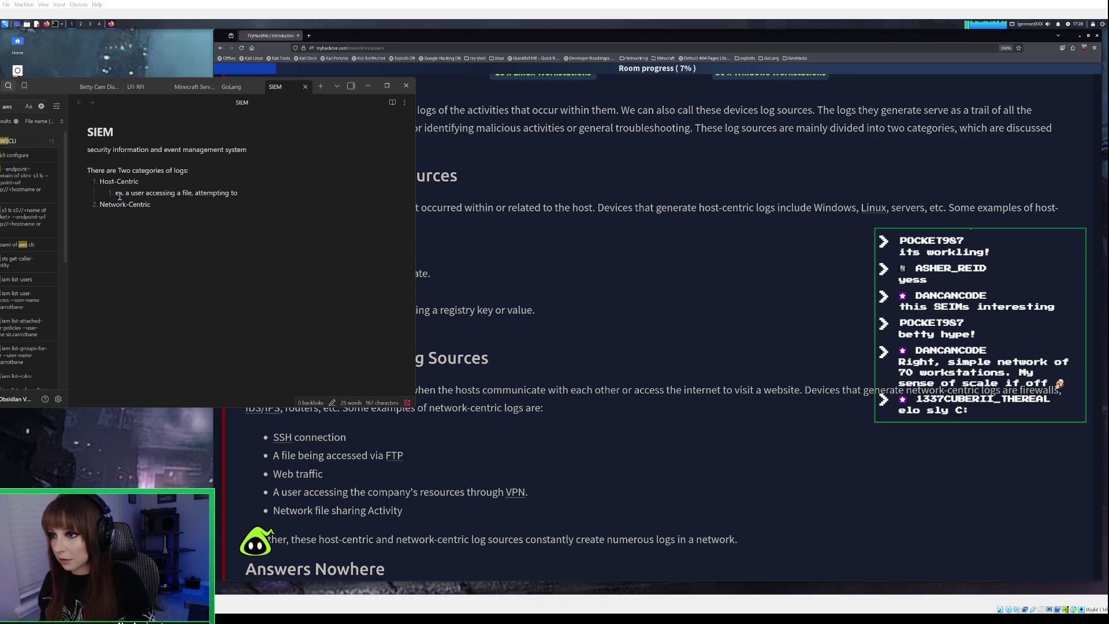
{"action": "key", "text": "BackSpace"}
{"action": "key", "text": "BackSpace"}
{"action": "key", "text": "BackSpace"}
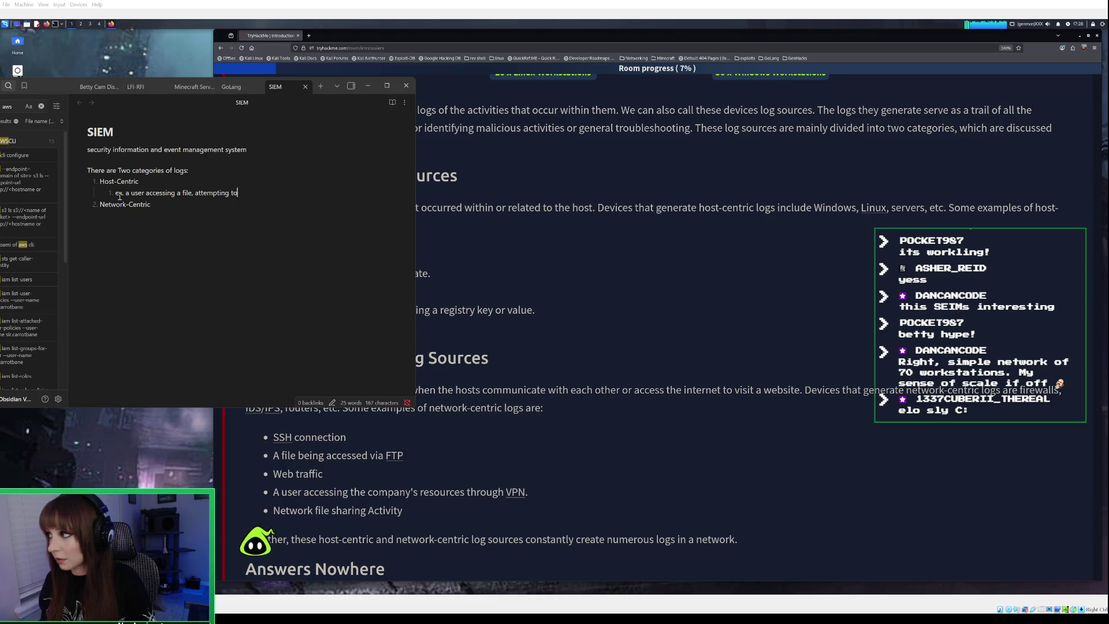
{"action": "key", "text": "BackSpace"}
{"action": "key", "text": "BackSpace"}
Extend the example with authentication attempts, process execution and registry key or value changes
{"action": "type", "text": "or attempting to authenti"}
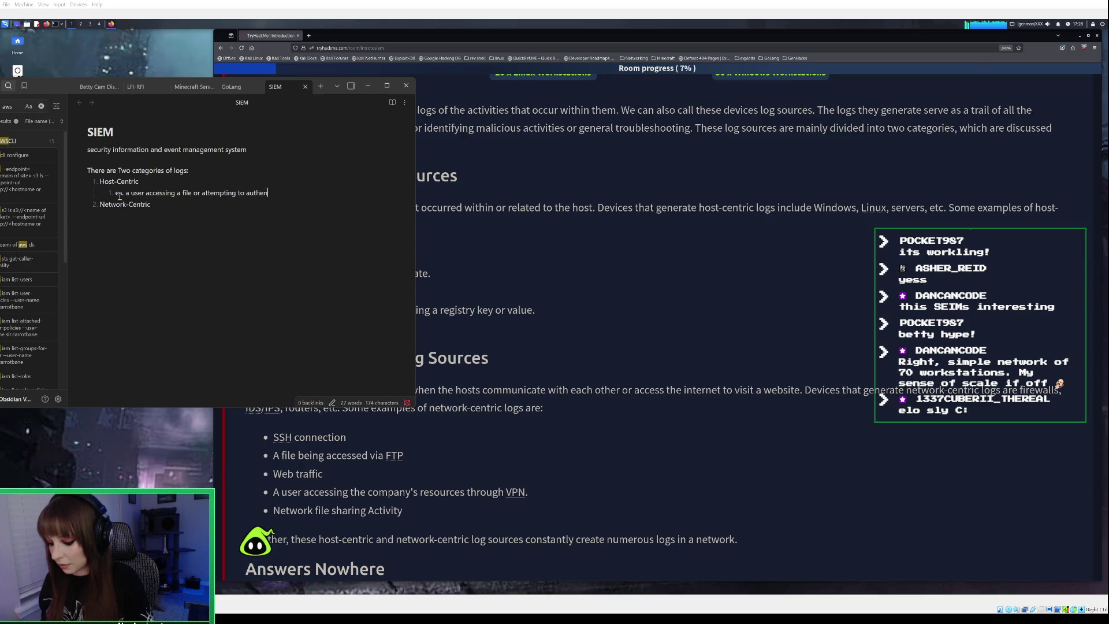
{"action": "type", "text": "cate,"}
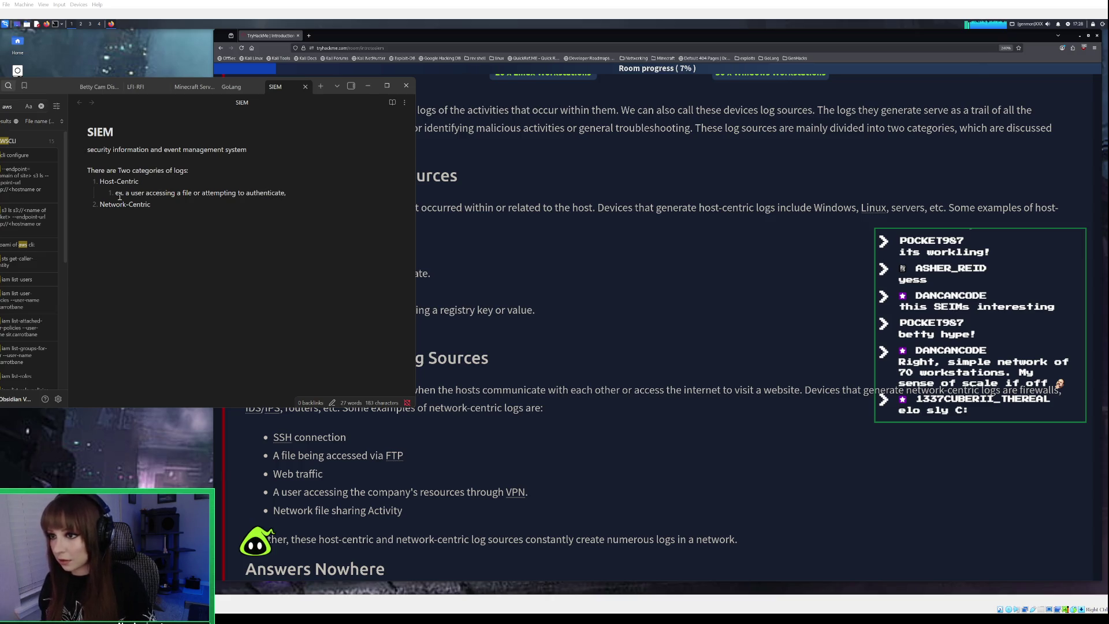
{"action": "type", "text": " a process e"}
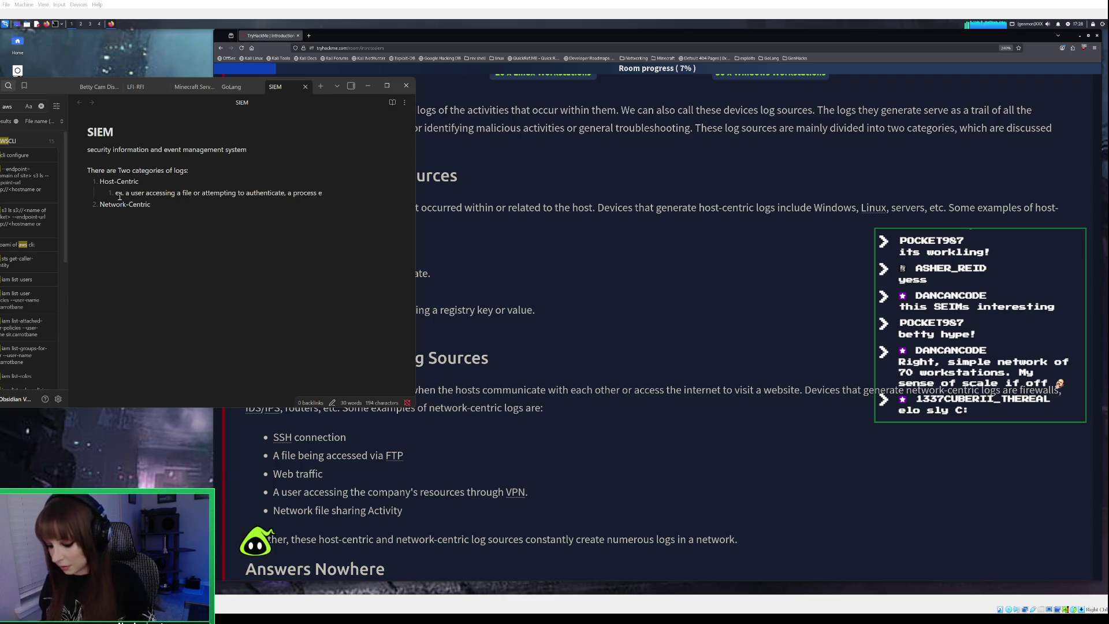
{"action": "type", "text": "xecution "}
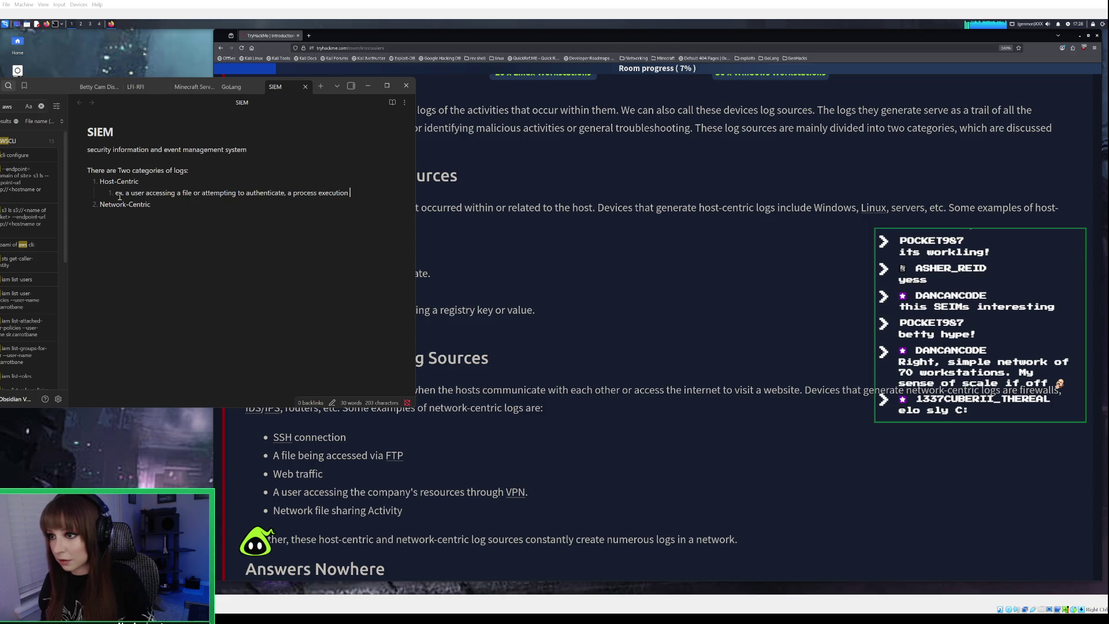
{"action": "type", "text": "activity"}
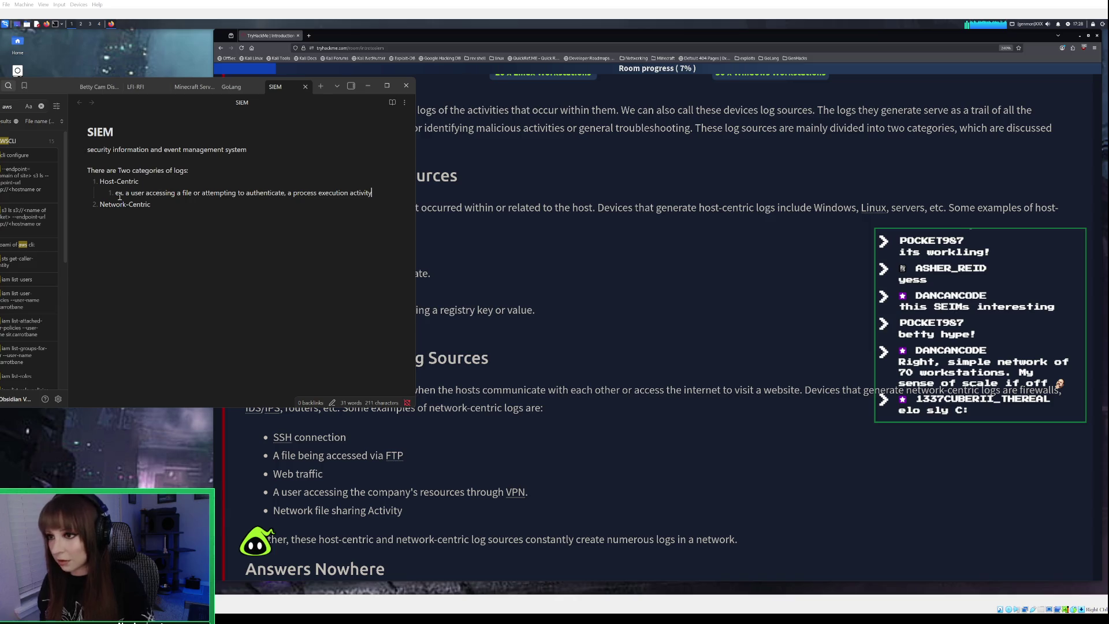
{"action": "type", "text": ", a p"}
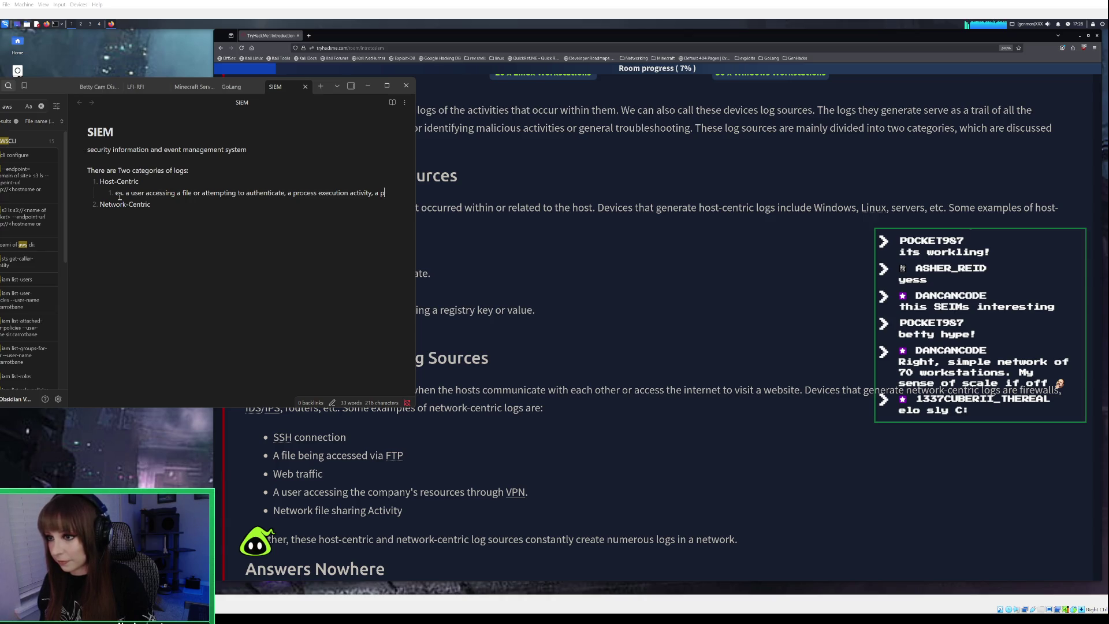
{"action": "type", "text": "rocess "}
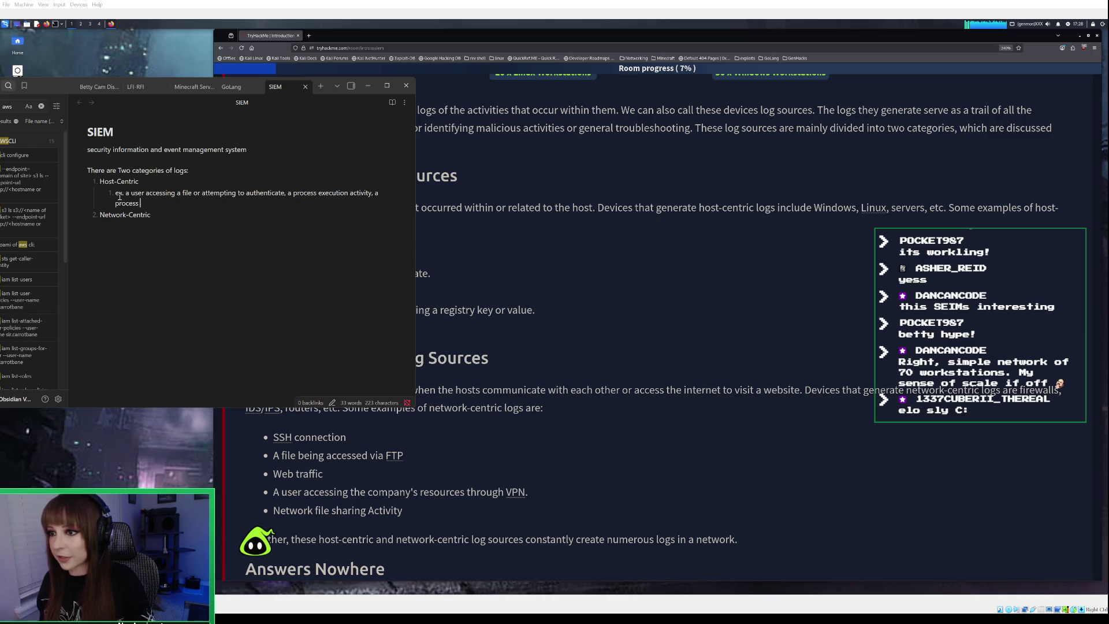
{"action": "type", "text": "adding"}
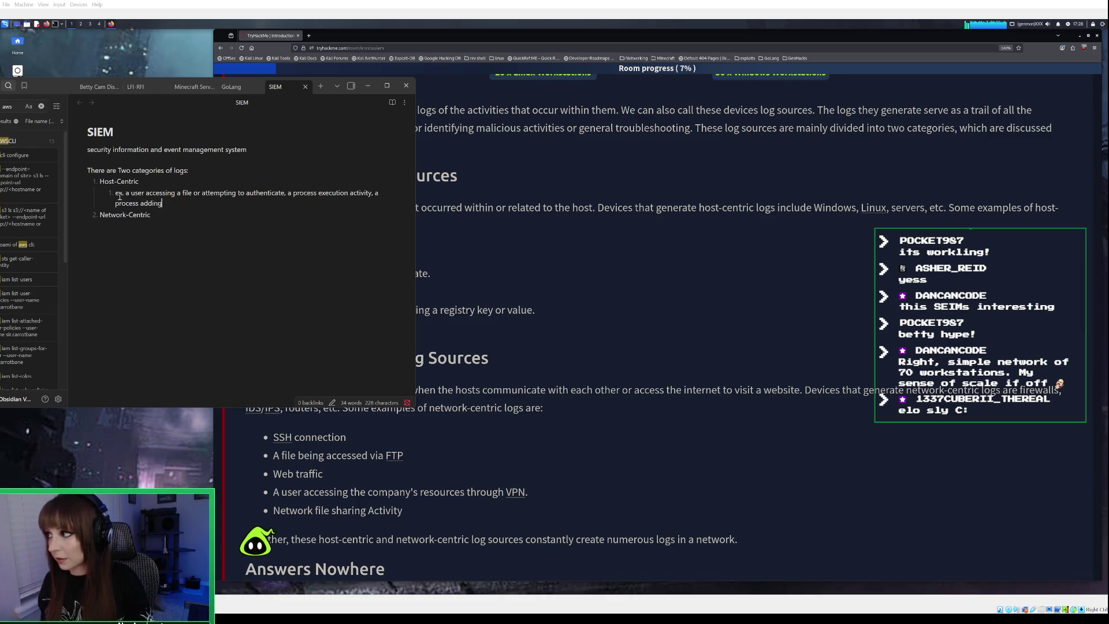
{"action": "type", "text": "/"}
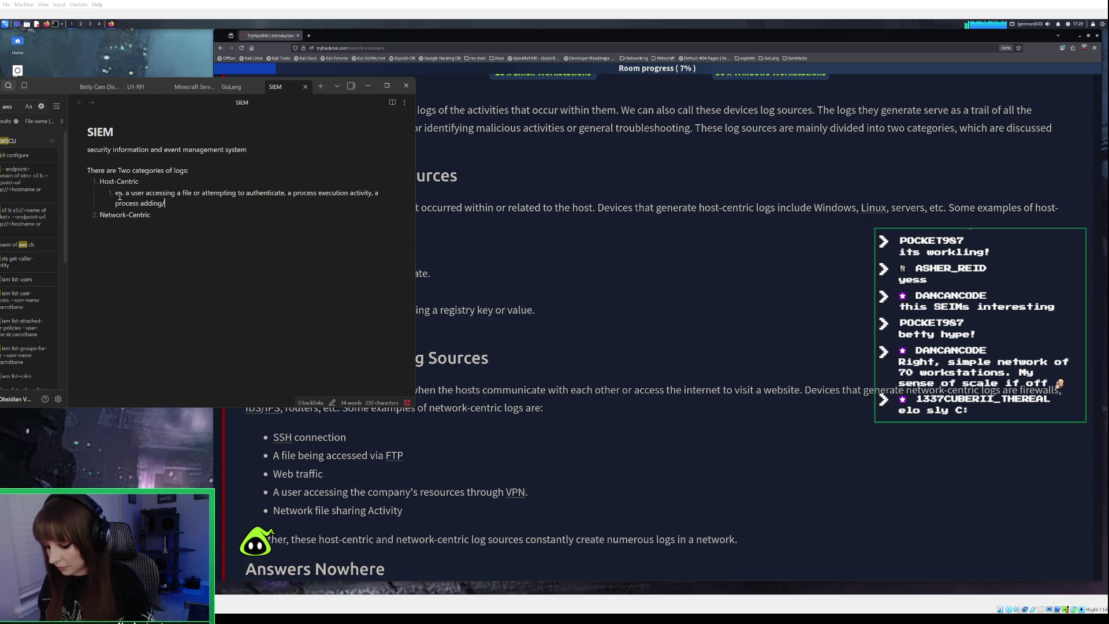
{"action": "type", "text": "editing/deleting"}
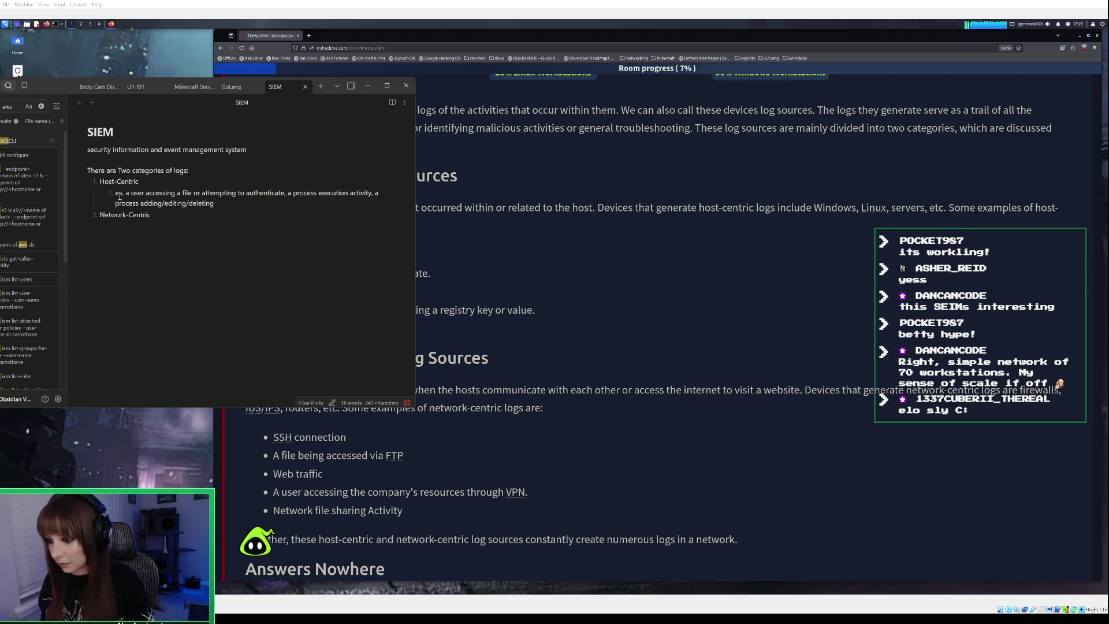
{"action": "type", "text": " a registry "}
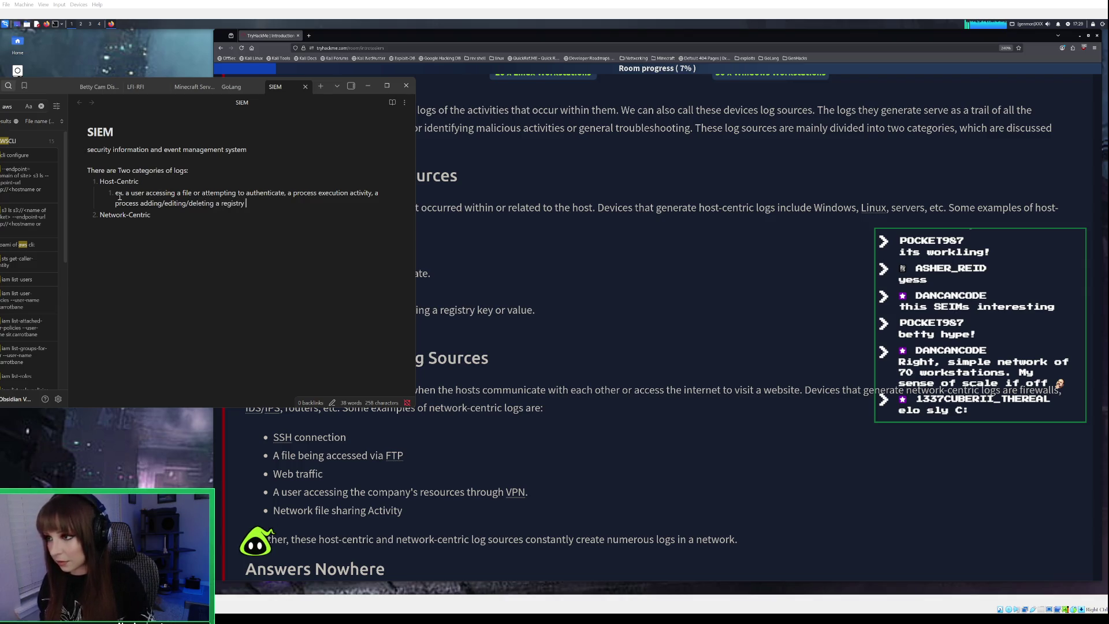
{"action": "type", "text": "key or "}
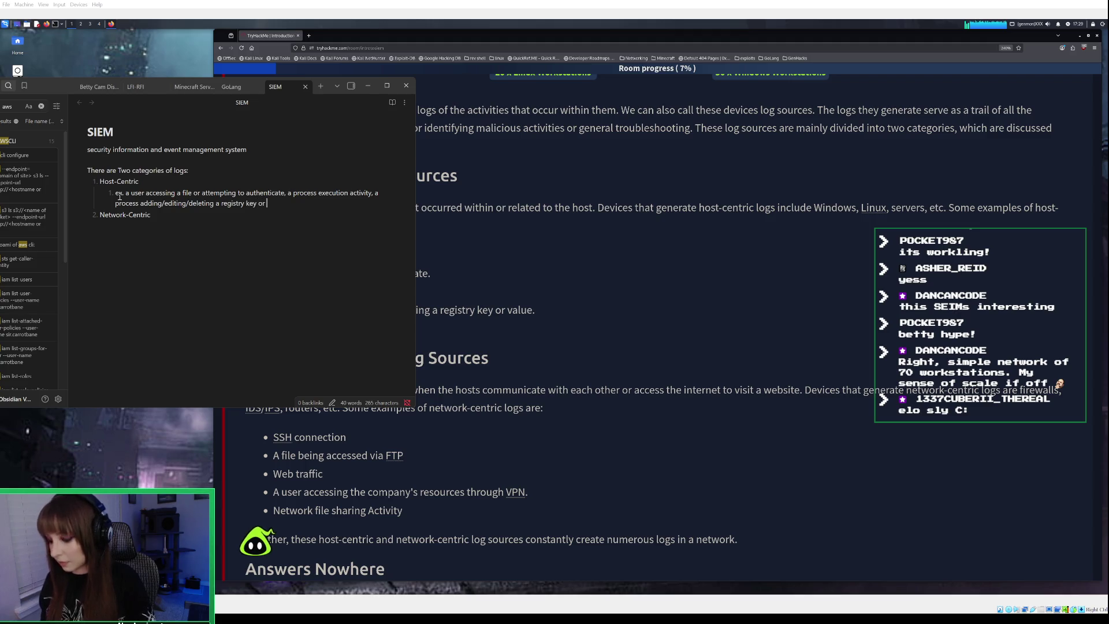
{"action": "type", "text": "vvalue"}
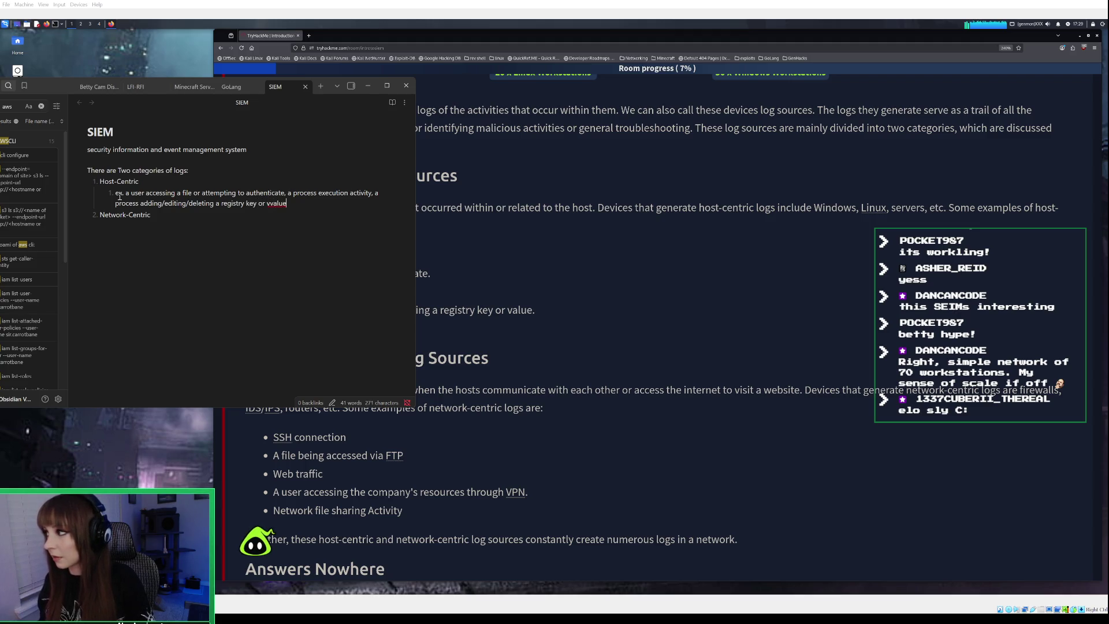
{"action": "key", "text": "BackSpace"}
{"action": "key", "text": "BackSpace"}
{"action": "key", "text": "BackSpace"}
{"action": "key", "text": "BackSpace"}
{"action": "key", "text": "BackSpace"}
{"action": "type", "text": "alue"}
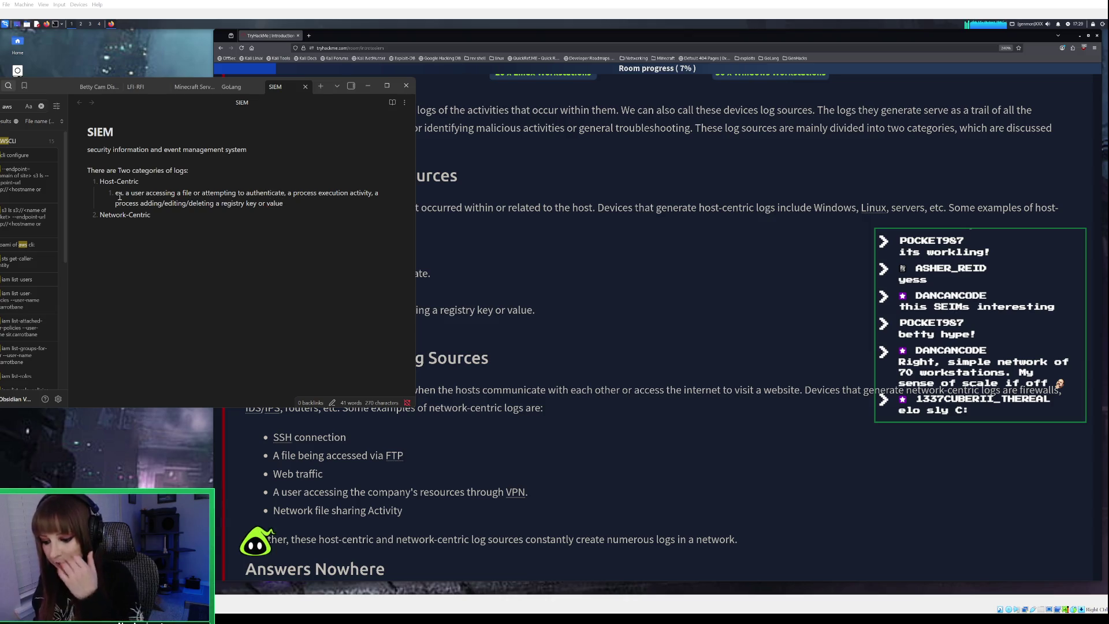
{"action": "key", "text": "Return"}
{"action": "key", "text": "BackSpace"}
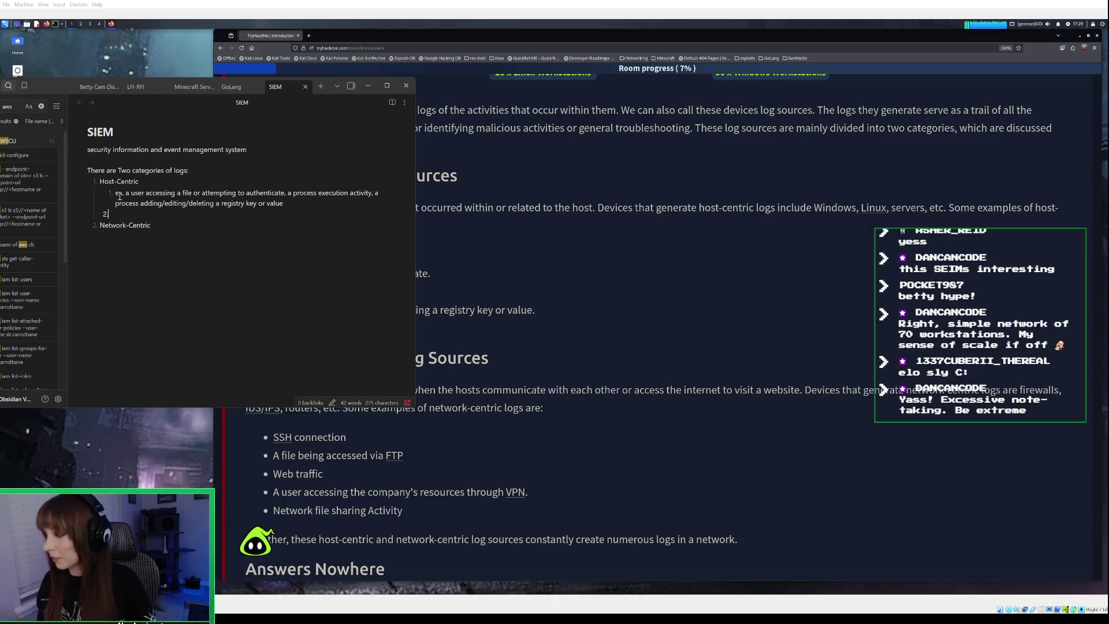
Append ', a PowerShell execution' to the Host-Centric example line
{"action": "key", "text": "BackSpace"}
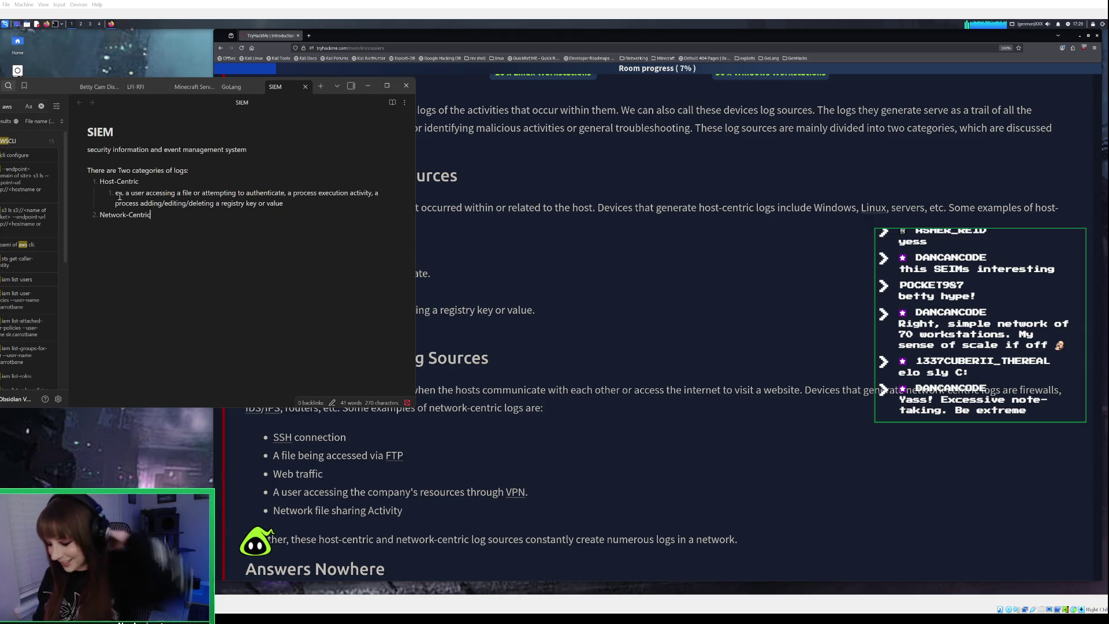
{"action": "key", "text": "Return"}
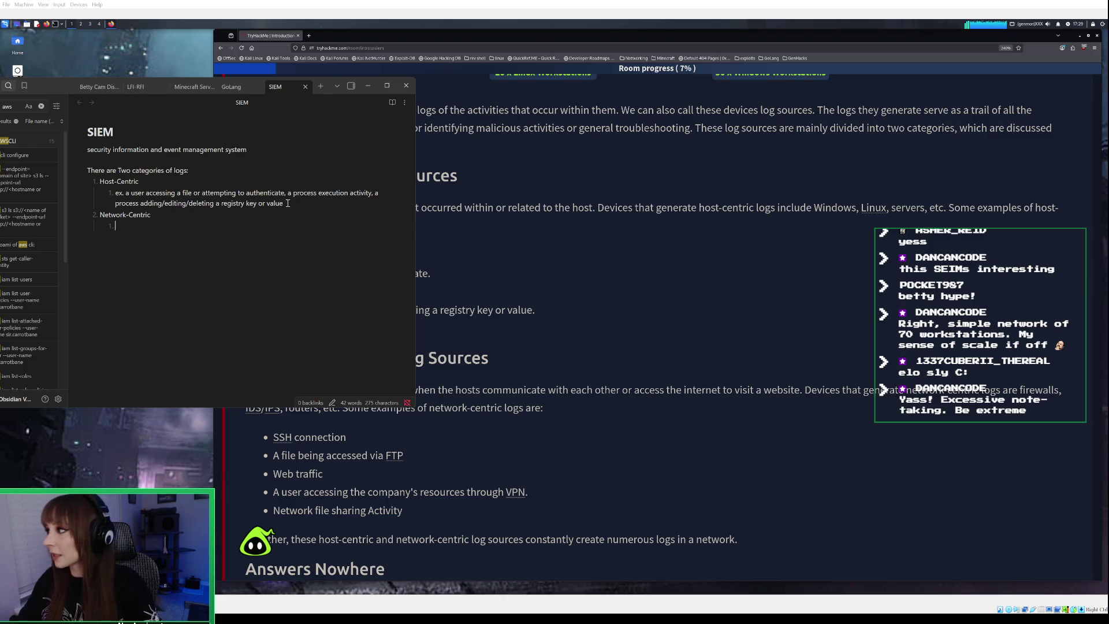
{"action": "type", "text": ", a "}
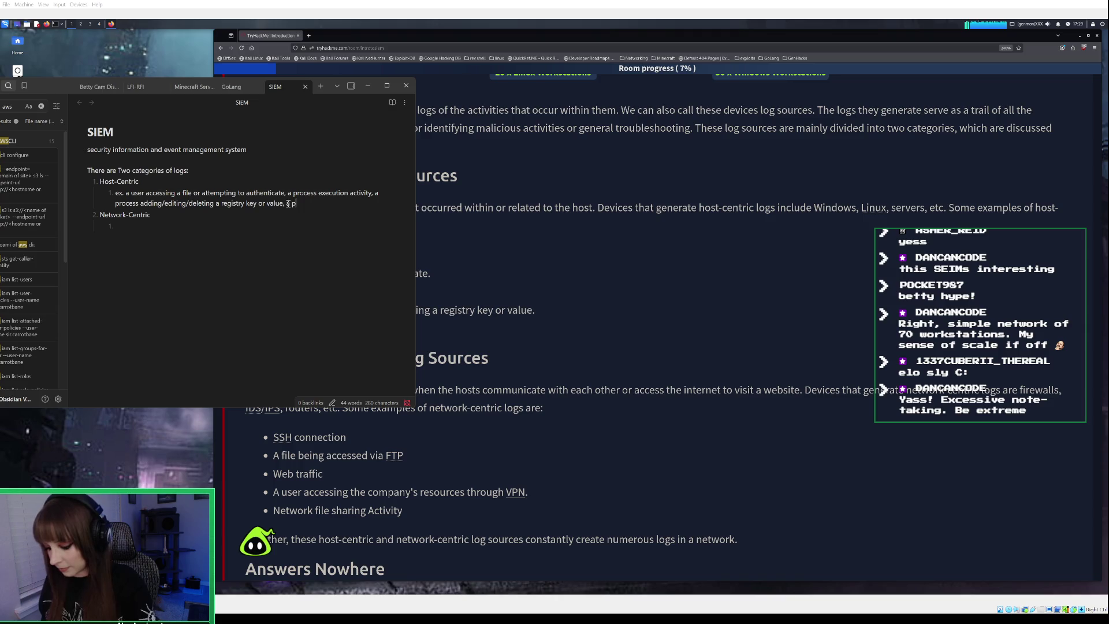
{"action": "type", "text": "PowerSghe"}
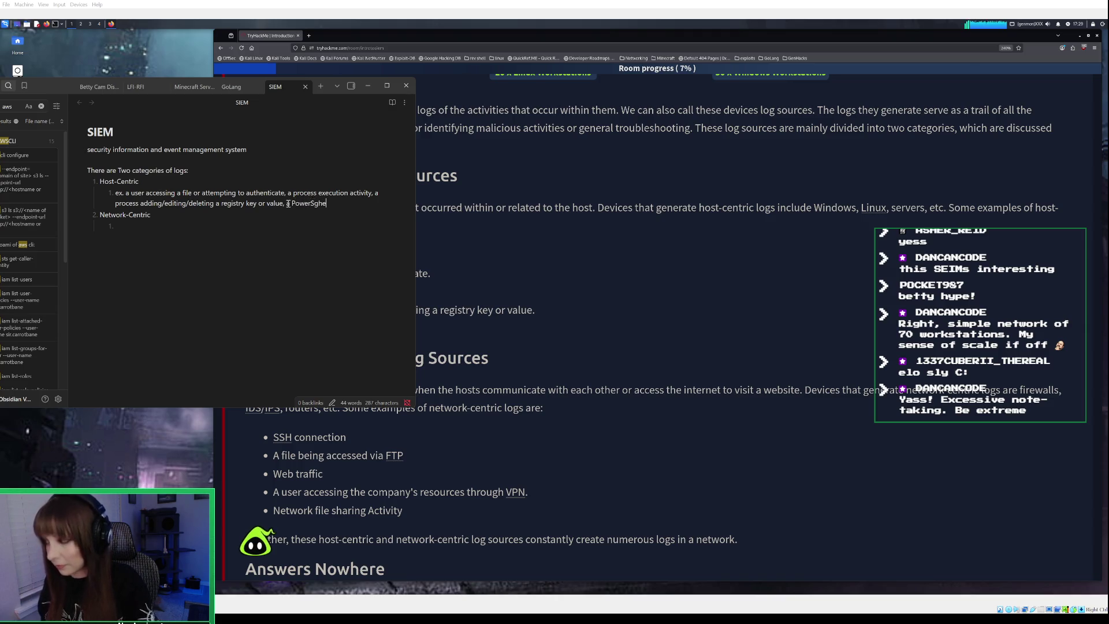
{"action": "key", "text": "BackSpace"}
{"action": "key", "text": "BackSpace"}
{"action": "key", "text": "BackSpace"}
{"action": "type", "text": "hell exe"}
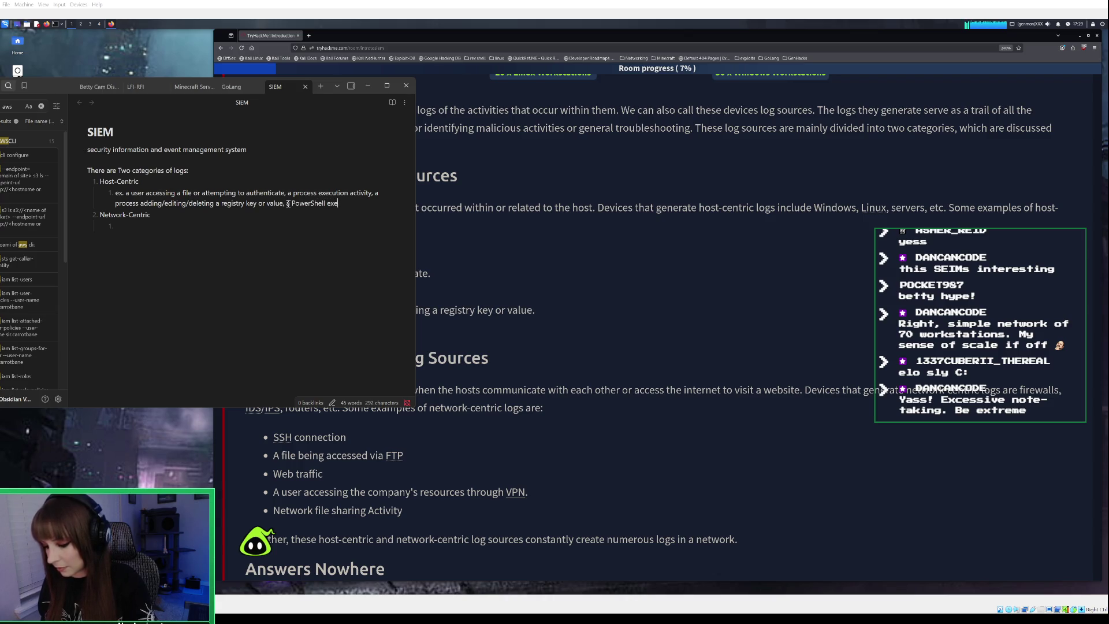
{"action": "type", "text": "cutu"}
{"action": "key", "text": "BackSpace"}
{"action": "key", "text": "BackSpace"}
{"action": "type", "text": "tion"}
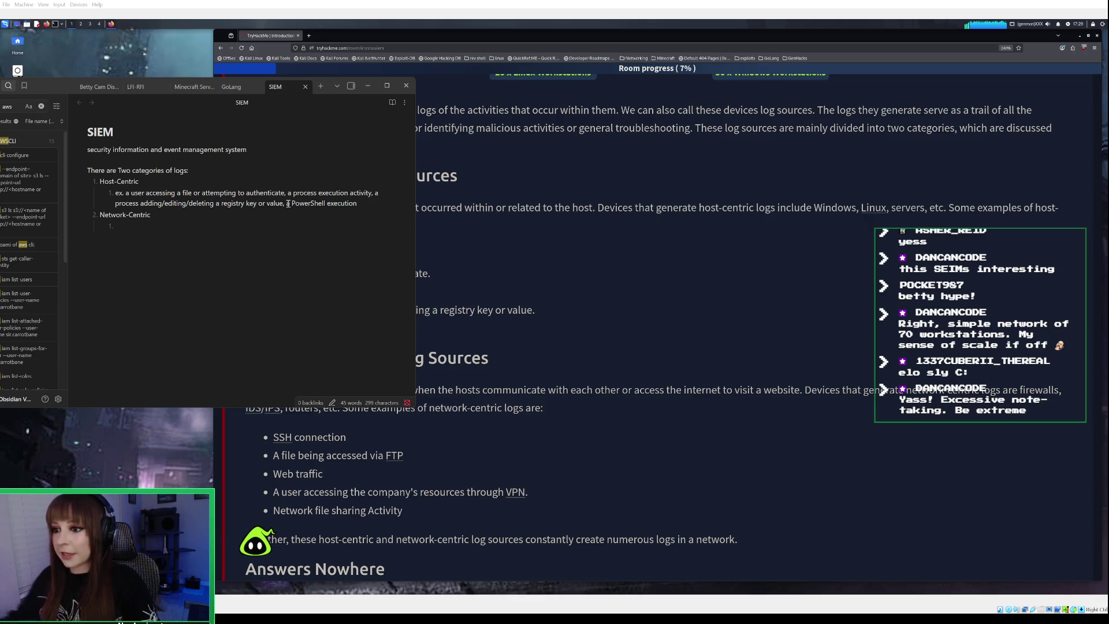
{"action": "left_click", "coordinate": [598, 312]}
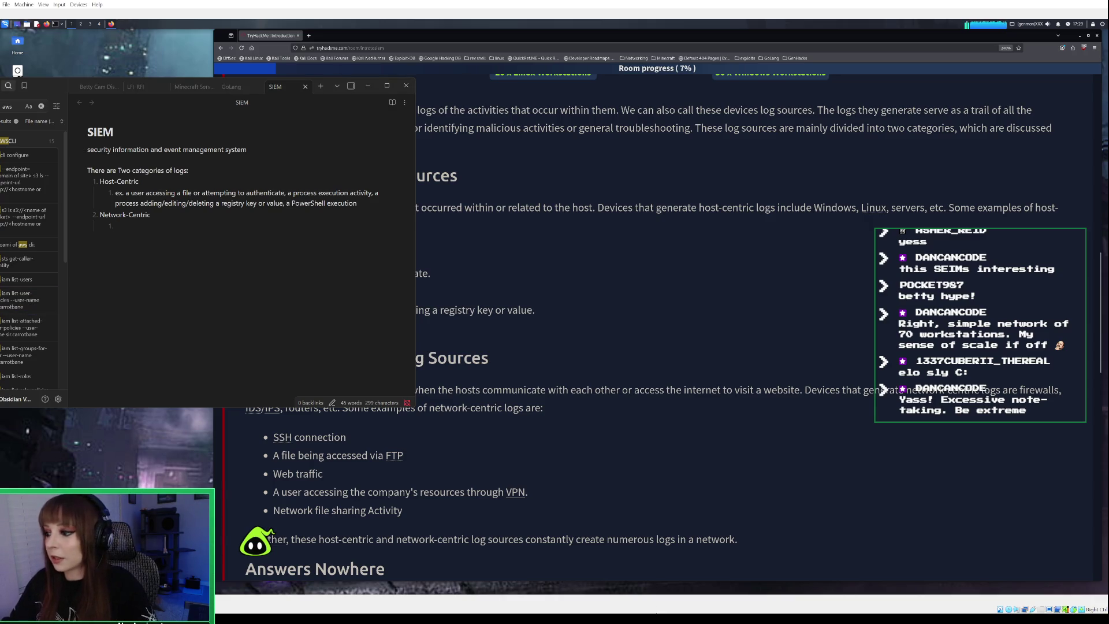
Scroll the TryHackMe lesson down to the Answers Nowhere section, then bring the SIEM note back
{"action": "left_click", "coordinate": [368, 86]}
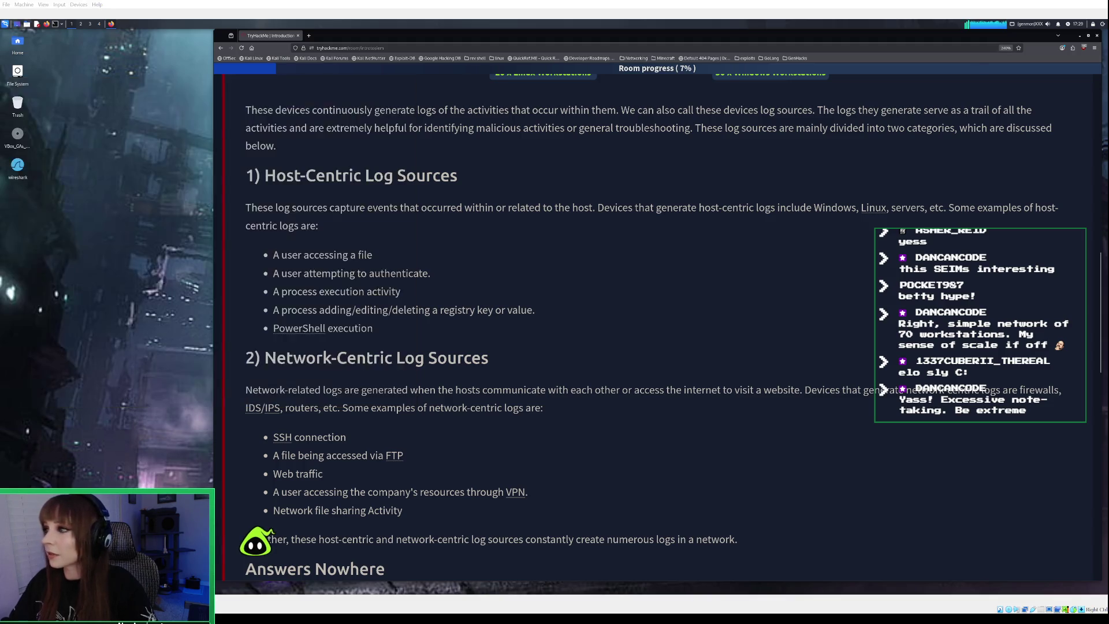
{"action": "scroll", "coordinate": [570, 282], "scroll_direction": "down", "scroll_amount": 3}
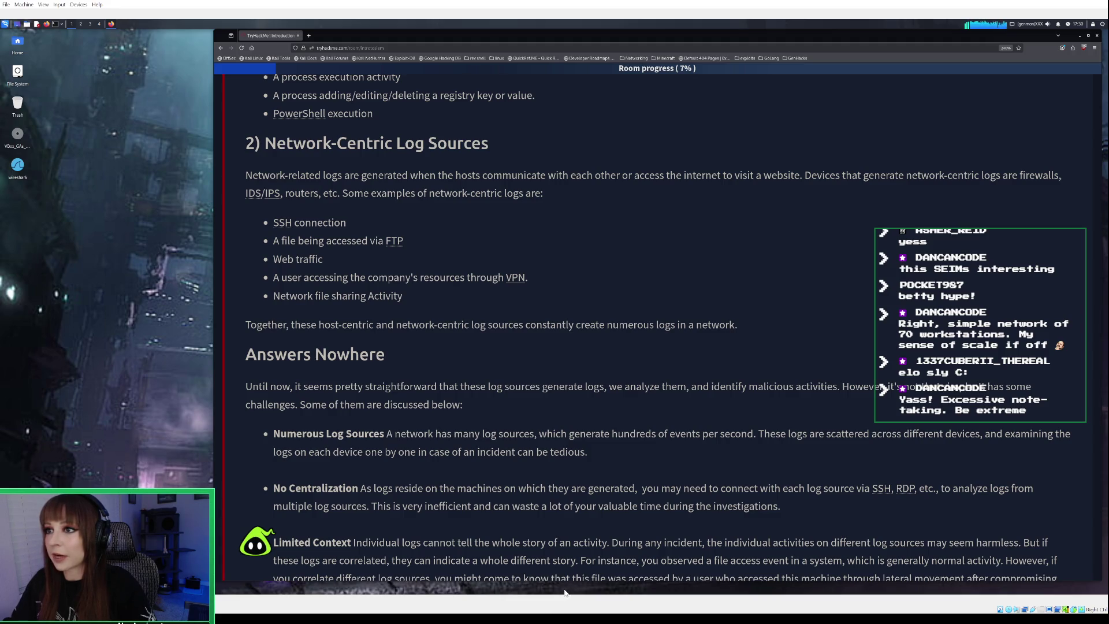
{"action": "scroll", "coordinate": [645, 521], "scroll_direction": "up", "scroll_amount": 2}
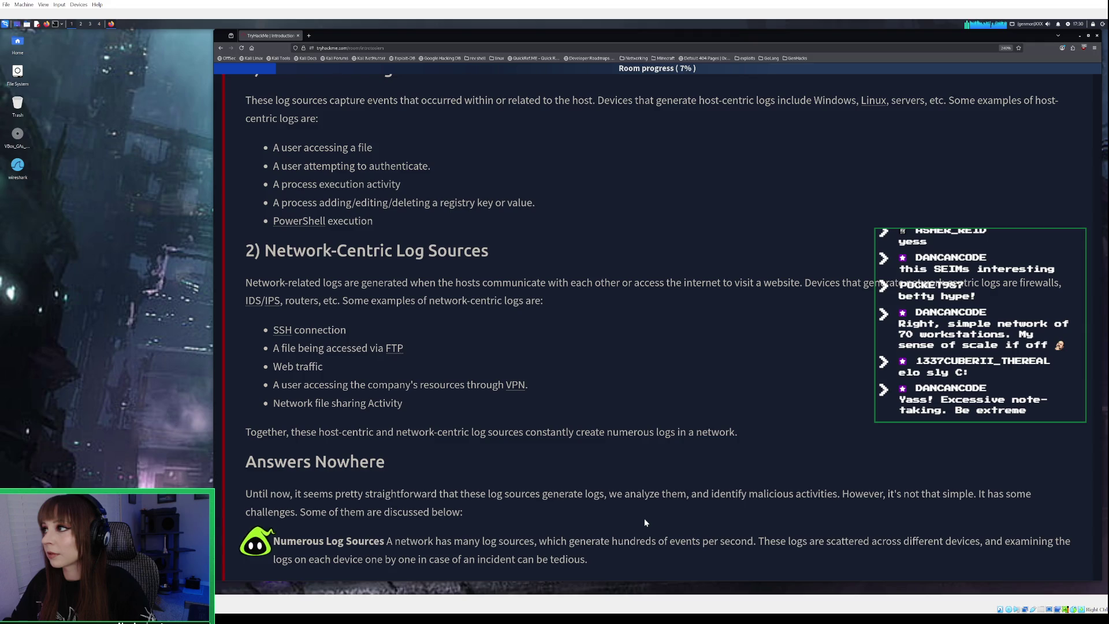
{"action": "scroll", "coordinate": [645, 522], "scroll_direction": "down", "scroll_amount": 1}
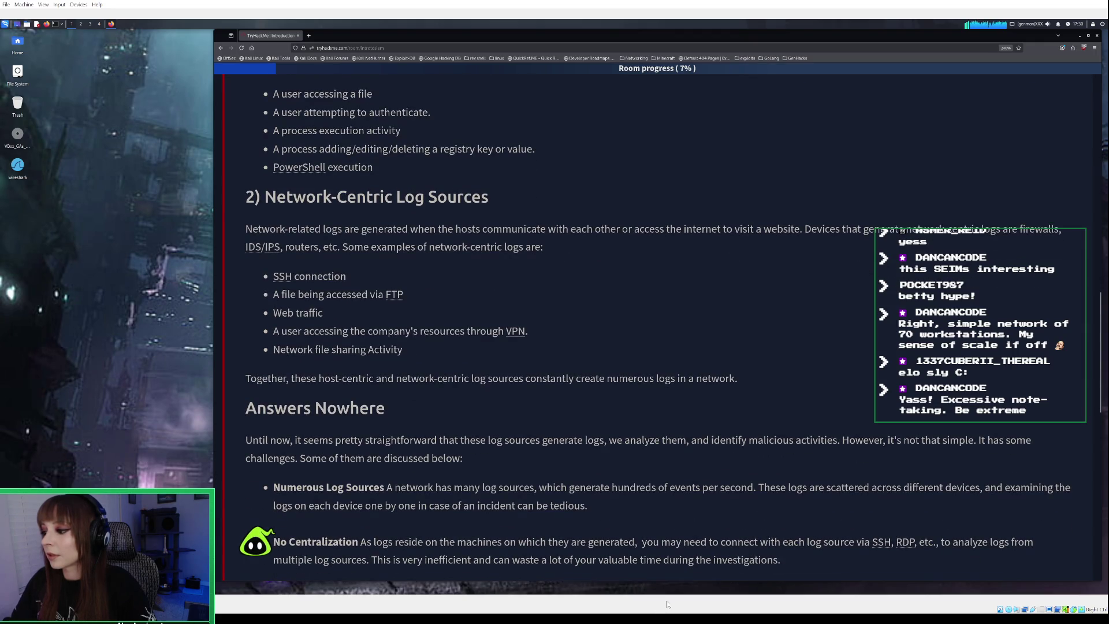
{"action": "key", "text": "alt+Tab"}
{"action": "scroll", "coordinate": [657, 329], "scroll_direction": "up", "scroll_amount": 1}
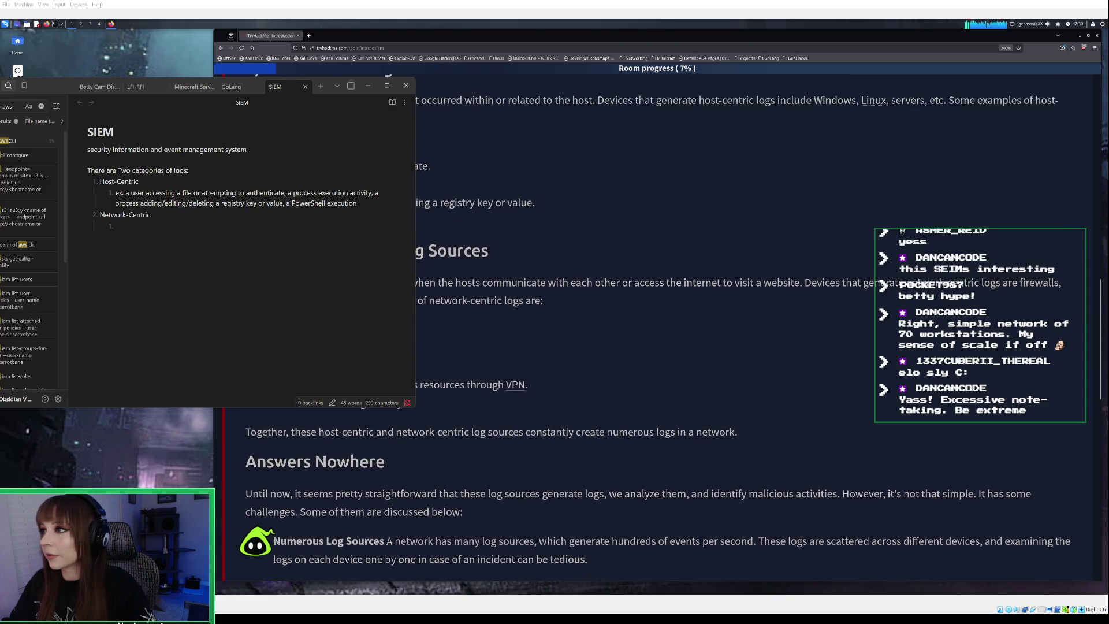
Add a Host-Centric sub-item 'devices: Windows, Linux, servers, etc'
{"action": "left_click", "coordinate": [152, 182]}
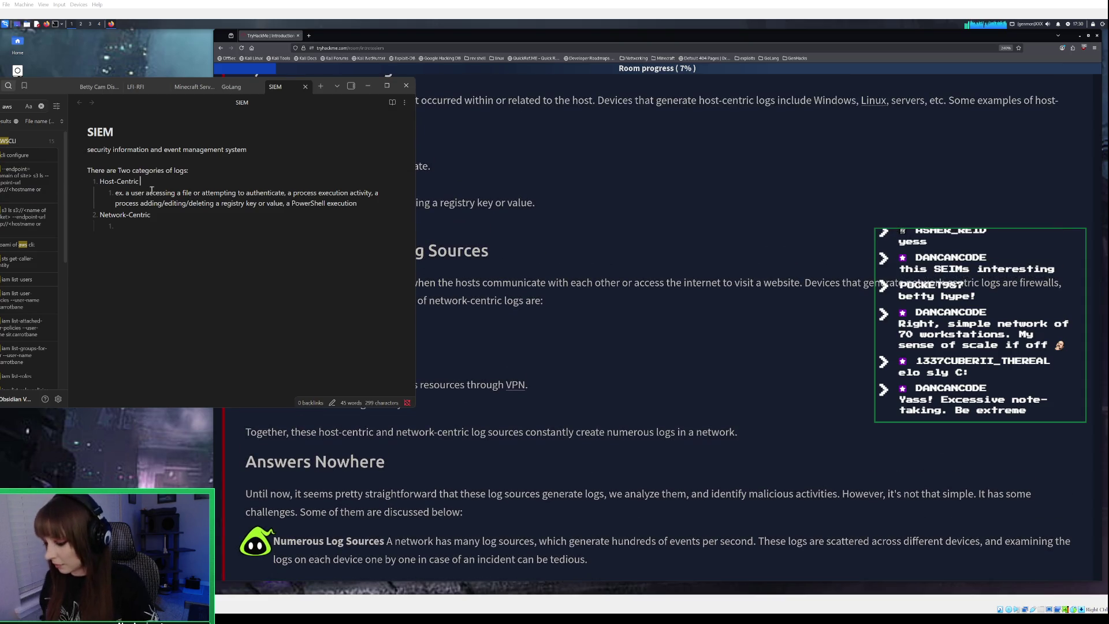
{"action": "key", "text": "Return"}
{"action": "key", "text": "Tab"}
{"action": "type", "text": "de"}
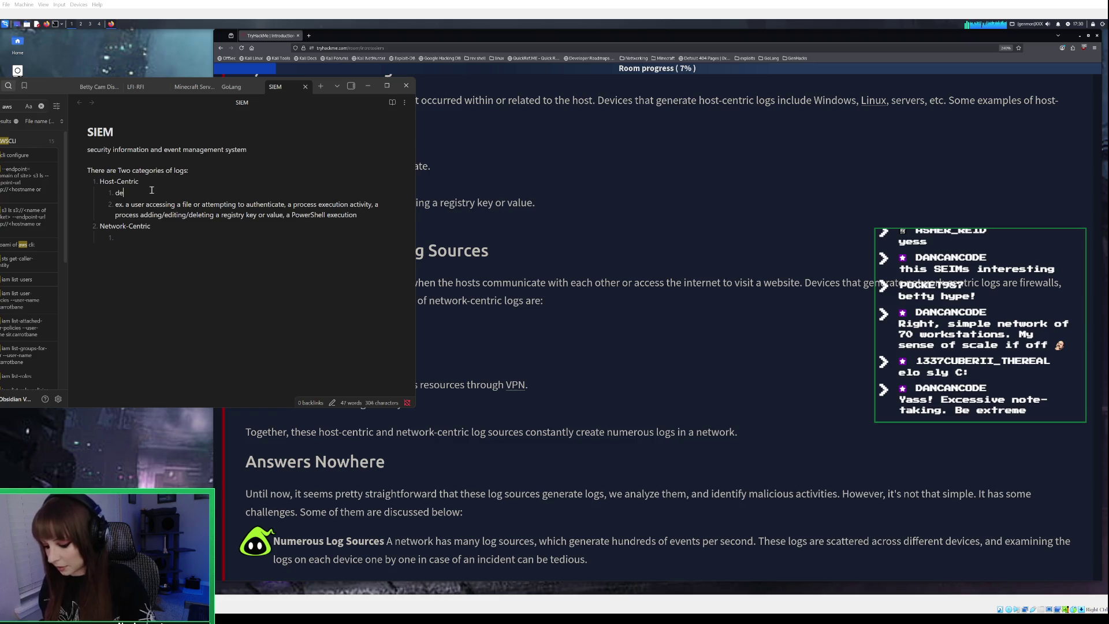
{"action": "type", "text": "vices"}
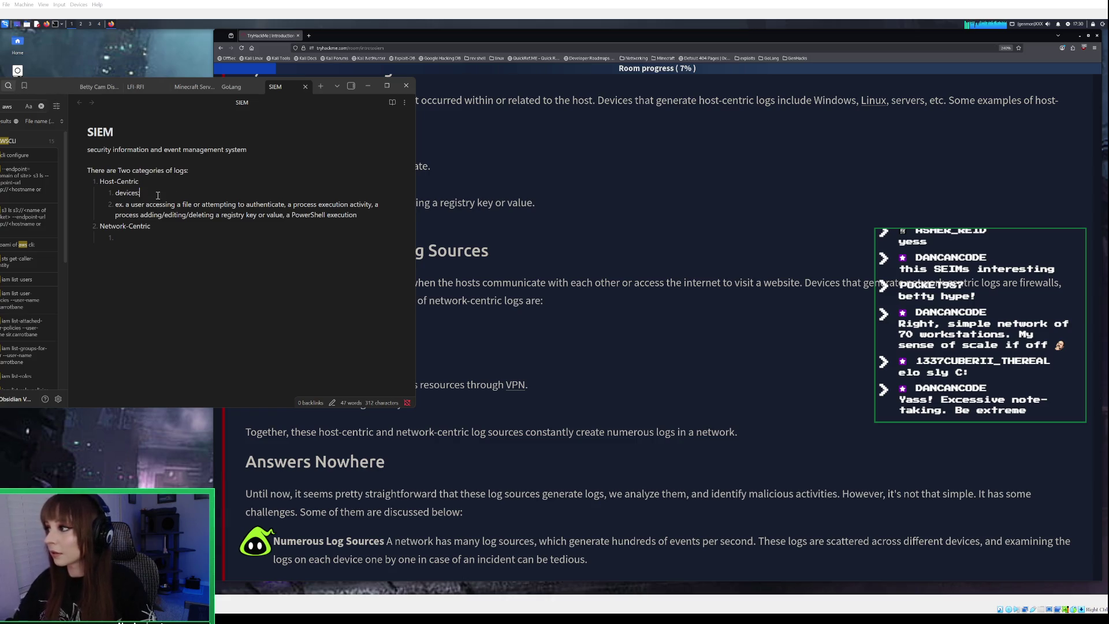
{"action": "type", "text": " : Windows"}
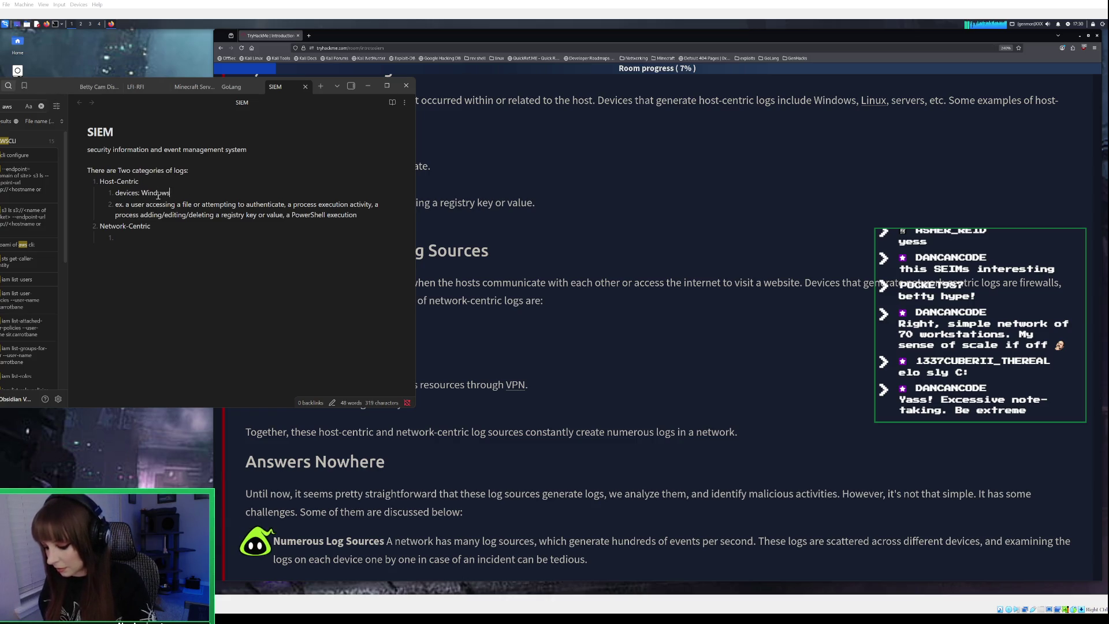
{"action": "type", "text": "inux"}
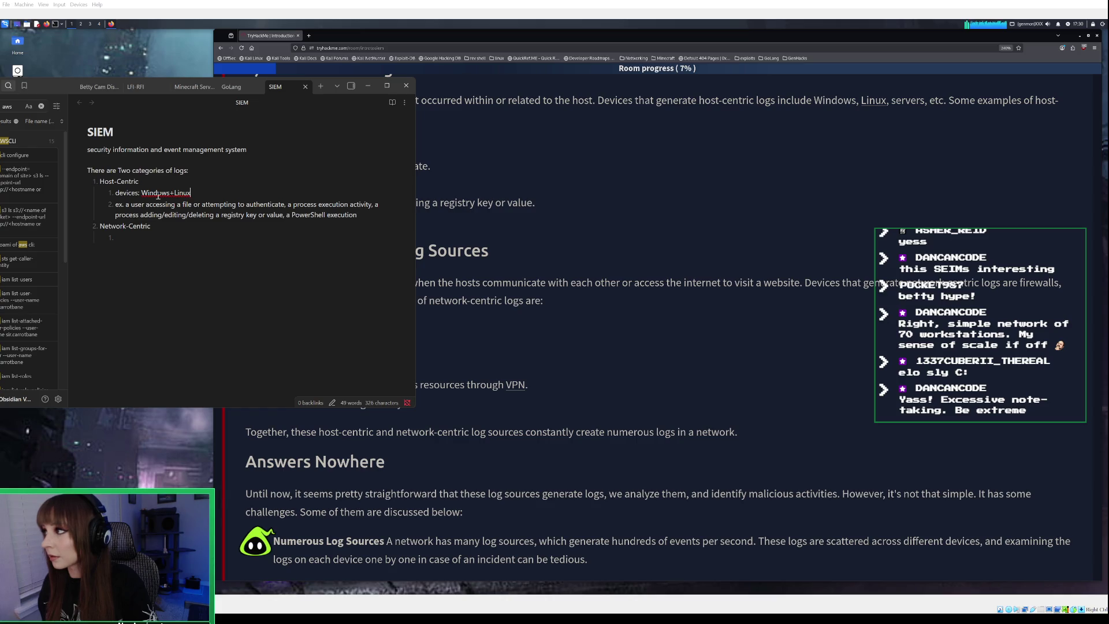
{"action": "key", "text": "BackSpace"}
{"action": "key", "text": "BackSpace"}
{"action": "key", "text": "BackSpace"}
{"action": "type", "text": ", Linux, servers"}
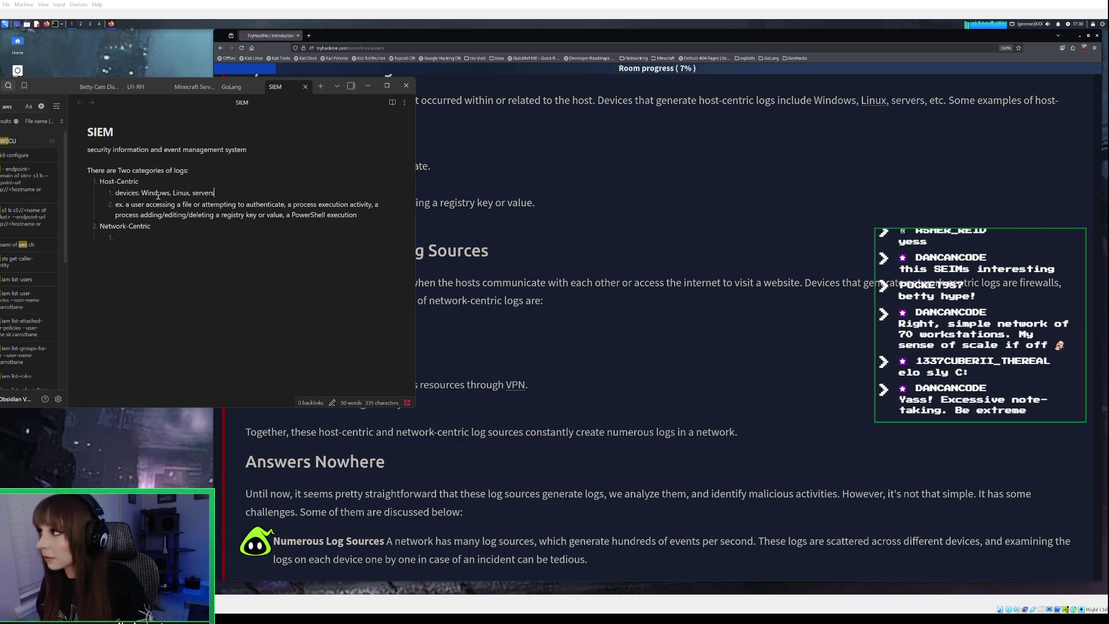
{"action": "type", "text": ", etc"}
Under Network-Centric, write 'devices: firewalls, IDS/IPS, routers, etc' and begin numbered item 2
{"action": "left_click", "coordinate": [132, 238]}
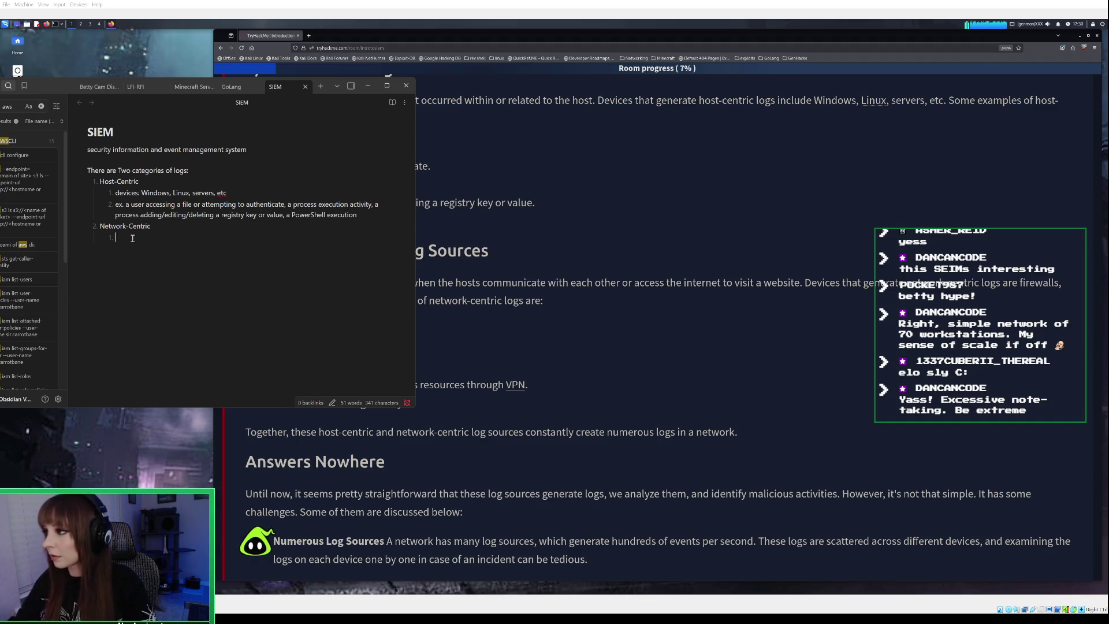
{"action": "type", "text": "devices"}
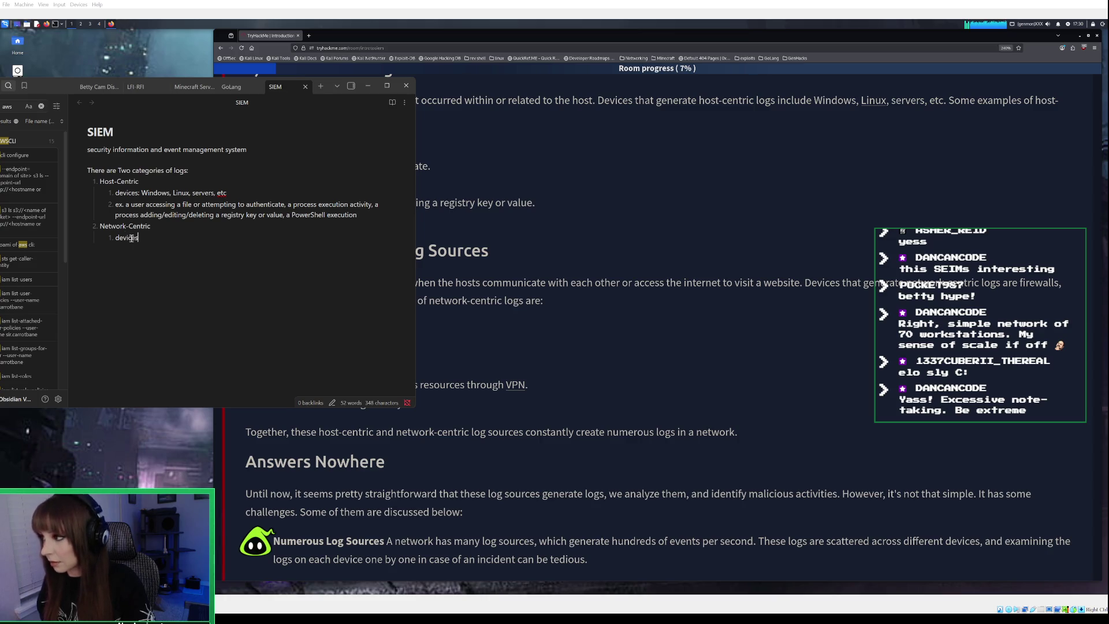
{"action": "type", "text": ":"}
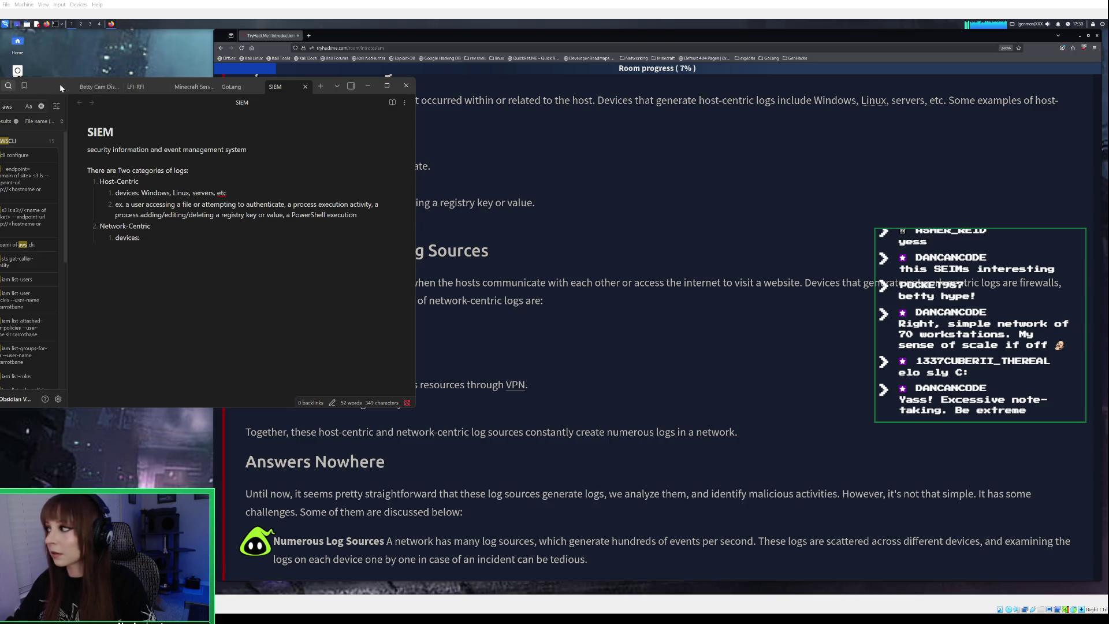
{"action": "type", "text": " firewalls, "}
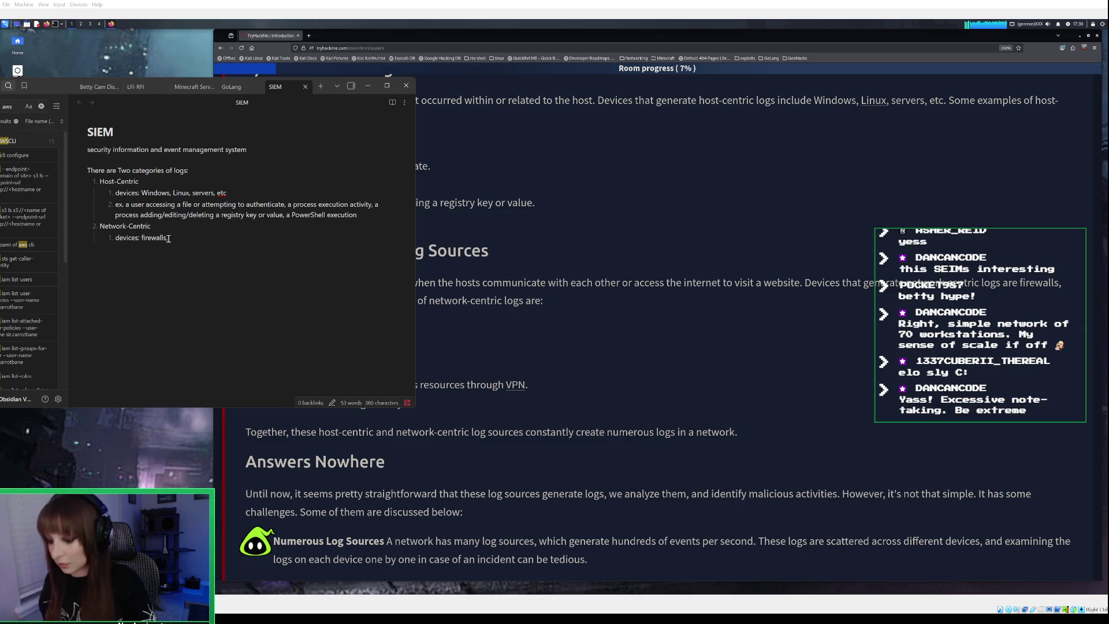
{"action": "type", "text": "IDS"}
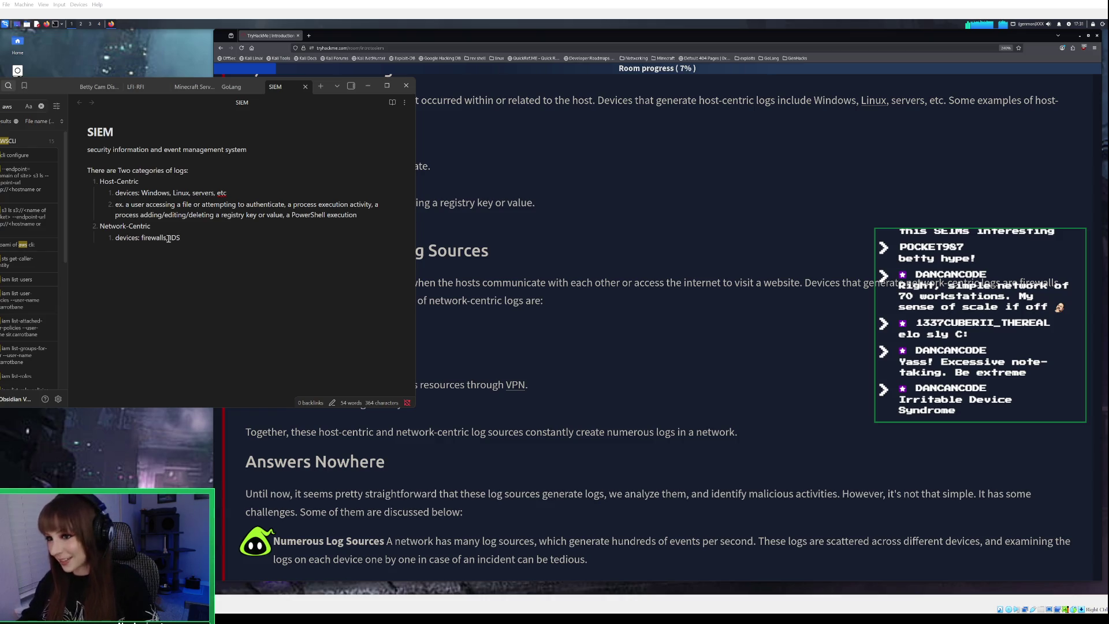
{"action": "type", "text": "?IPS"}
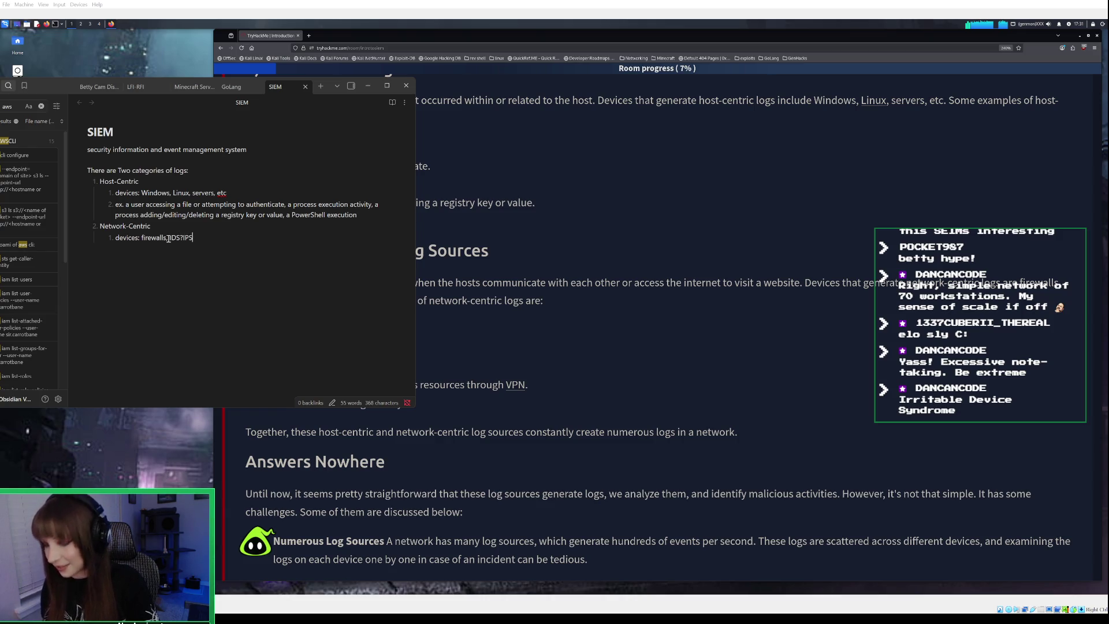
{"action": "key", "text": "BackSpace"}
{"action": "key", "text": "BackSpace"}
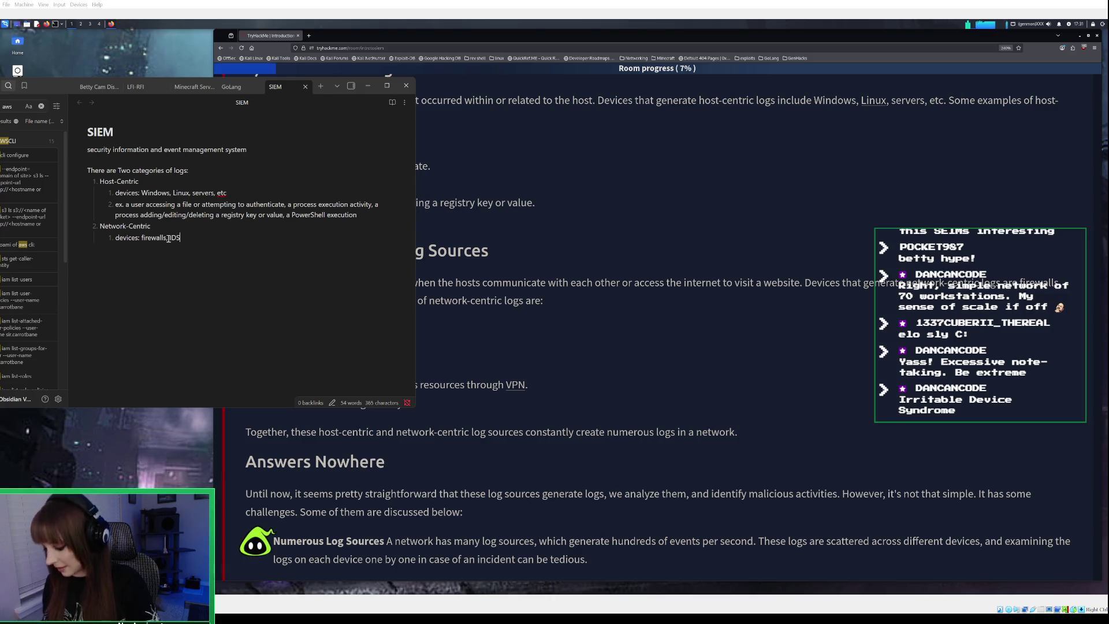
{"action": "type", "text": "/IPS, "}
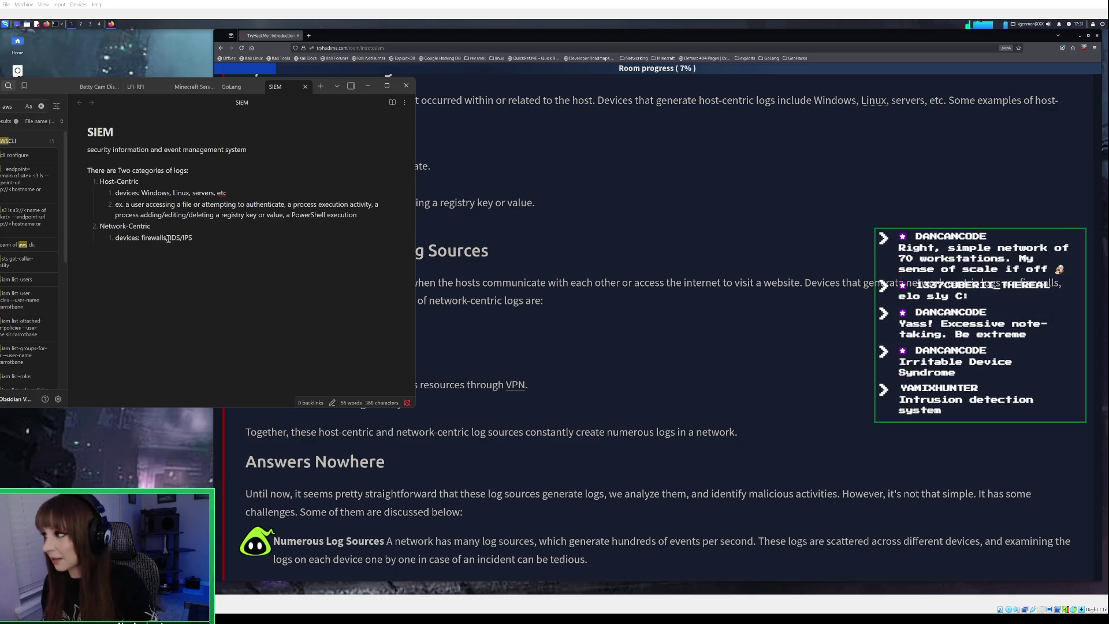
{"action": "type", "text": "routers"}
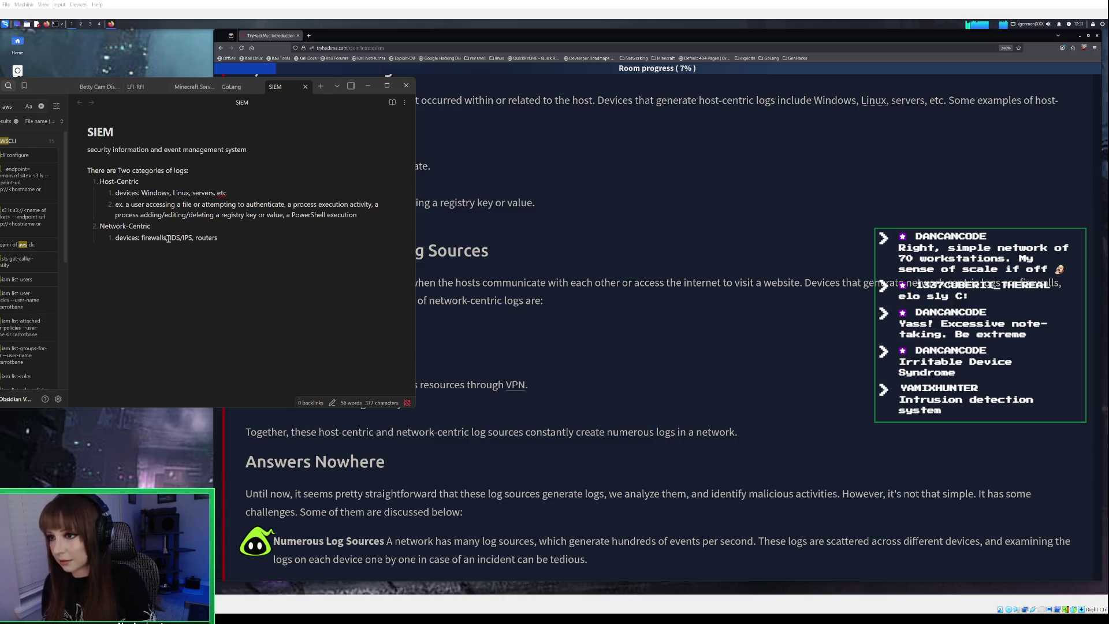
{"action": "type", "text": ", etc"}
{"action": "key", "text": "Return"}
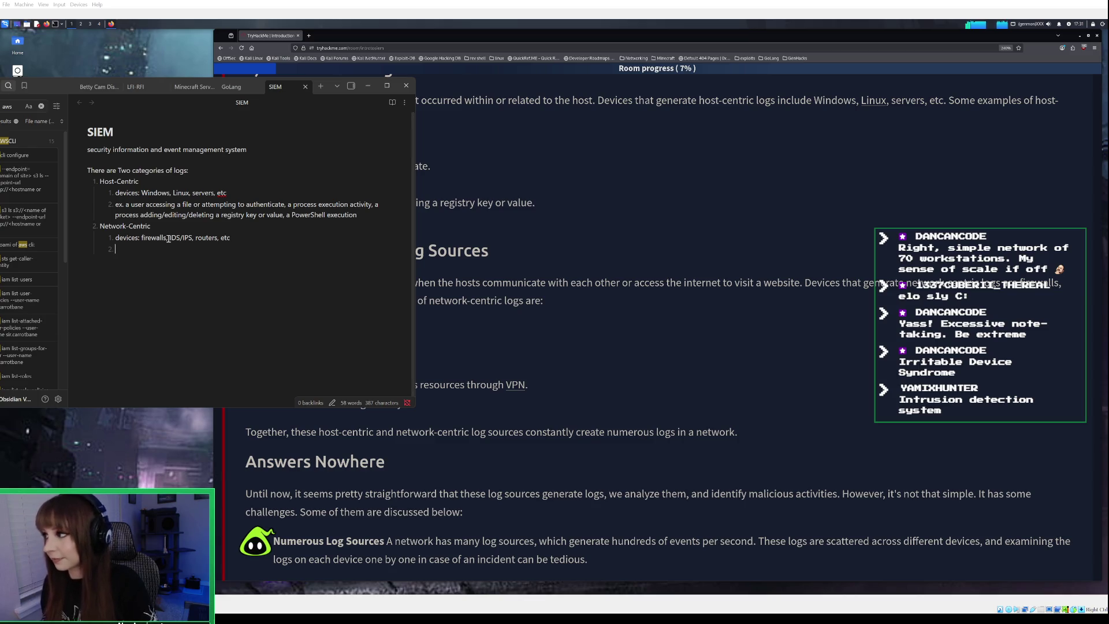
Type the 'ex.:' line: SSH connection, FTP file access, web traffic, VPN access, network file sharing
{"action": "type", "text": "ex.: "}
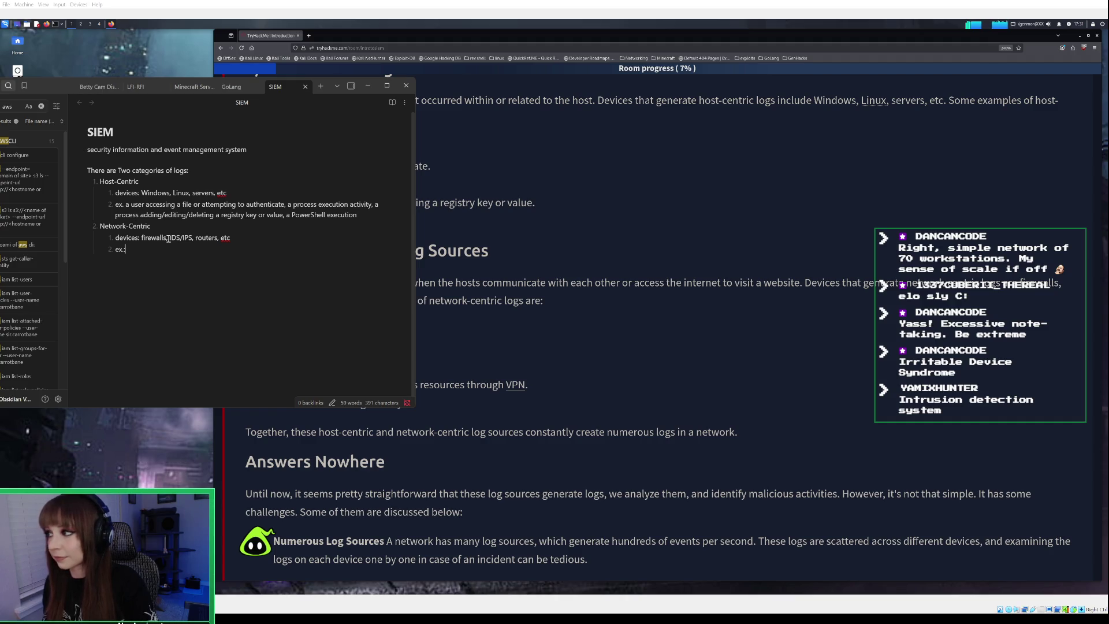
{"action": "type", "text": "a"}
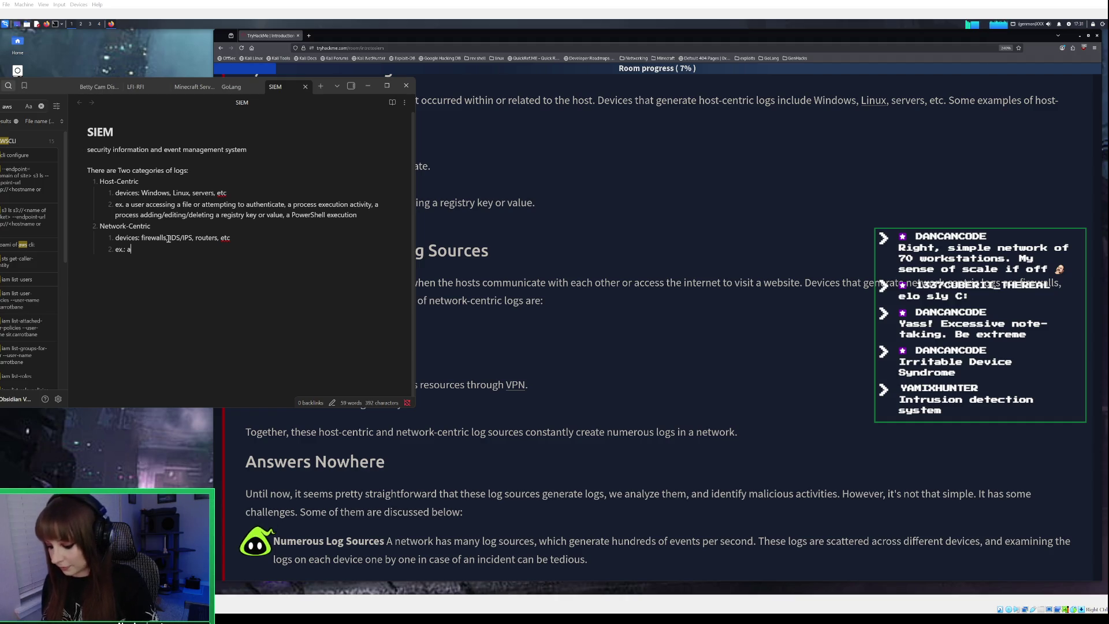
{"action": "key", "text": "BackSpace"}
{"action": "type", "text": "n SSH connection,"}
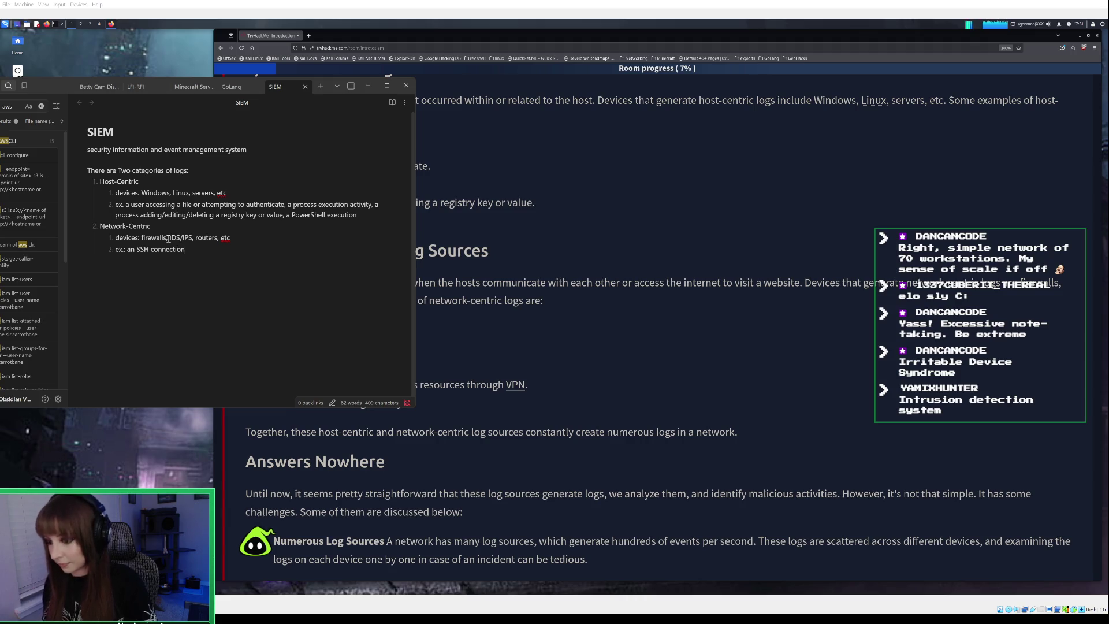
{"action": "type", "text": " a file bein"}
{"action": "type", "text": "g tra"}
{"action": "key", "text": "BackSpace"}
{"action": "key", "text": "BackSpace"}
{"action": "key", "text": "BackSpace"}
{"action": "type", "text": "accessed via "}
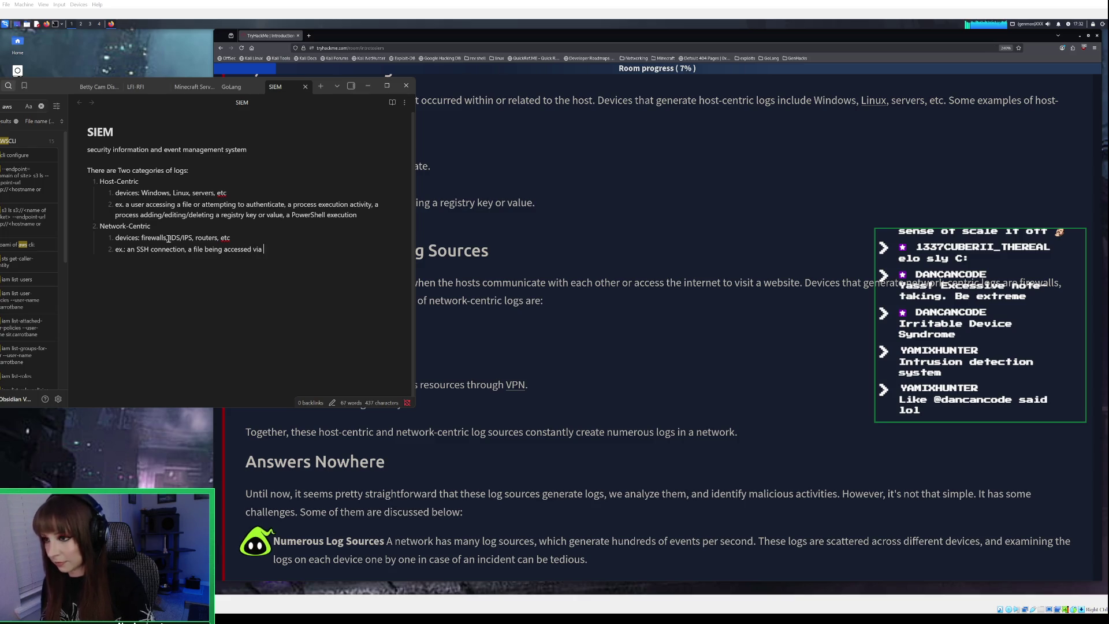
{"action": "type", "text": "FTP"}
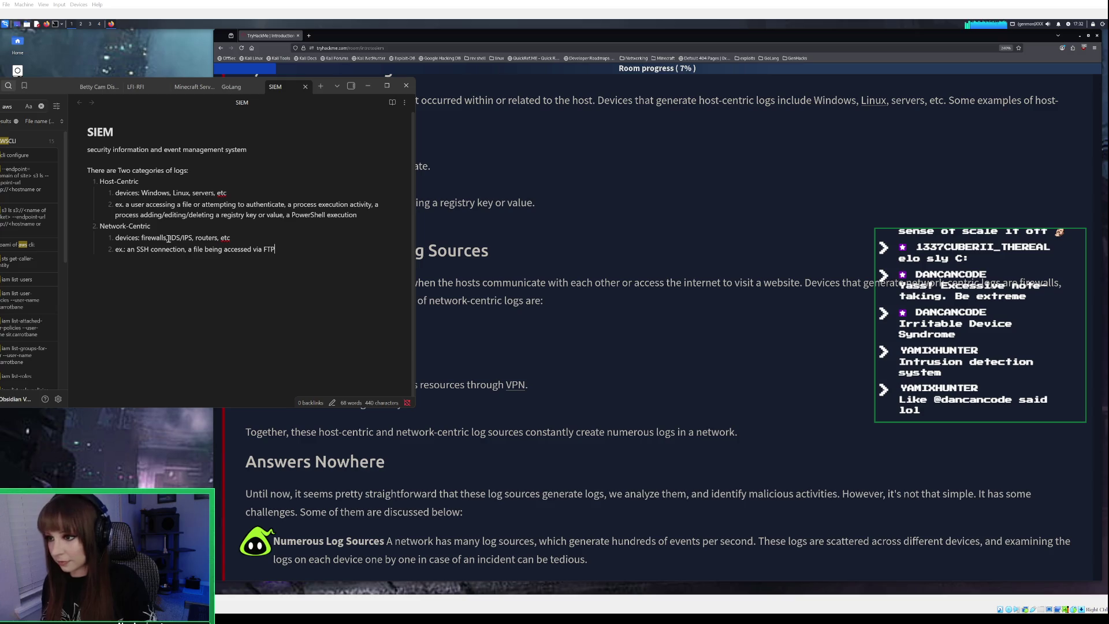
{"action": "type", "text": ", W"}
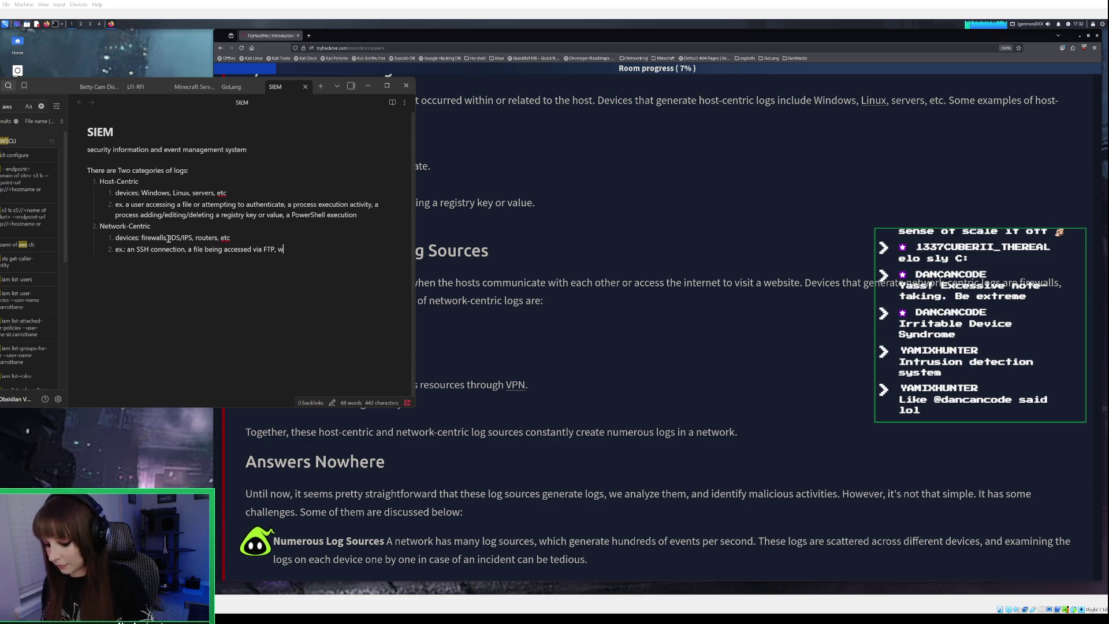
{"action": "type", "text": "eb traffic, "}
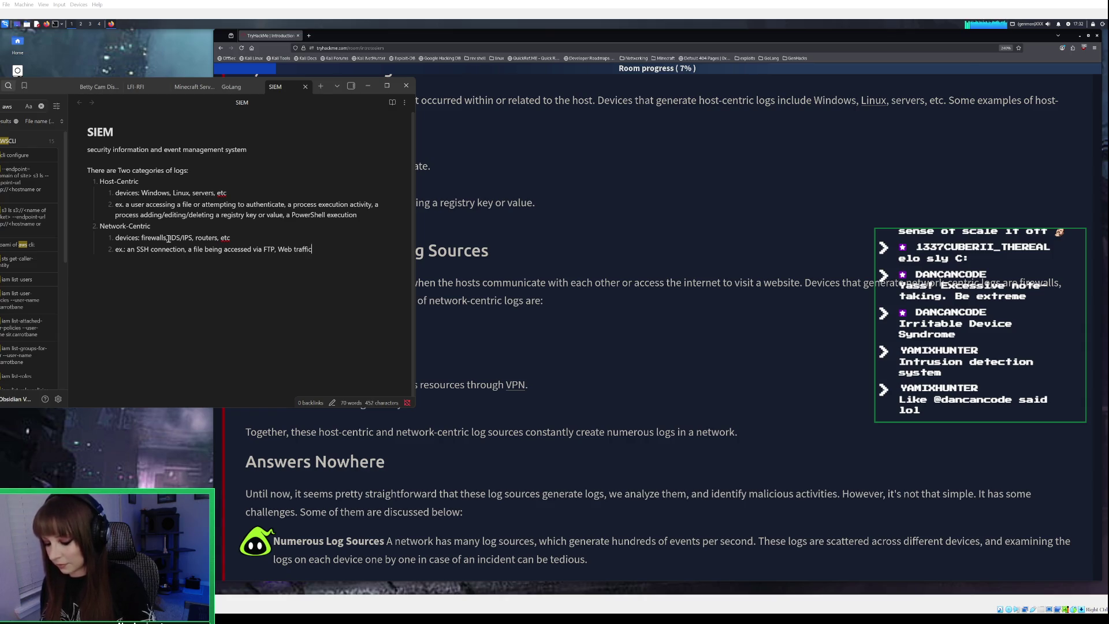
{"action": "type", "text": "a user accessing"}
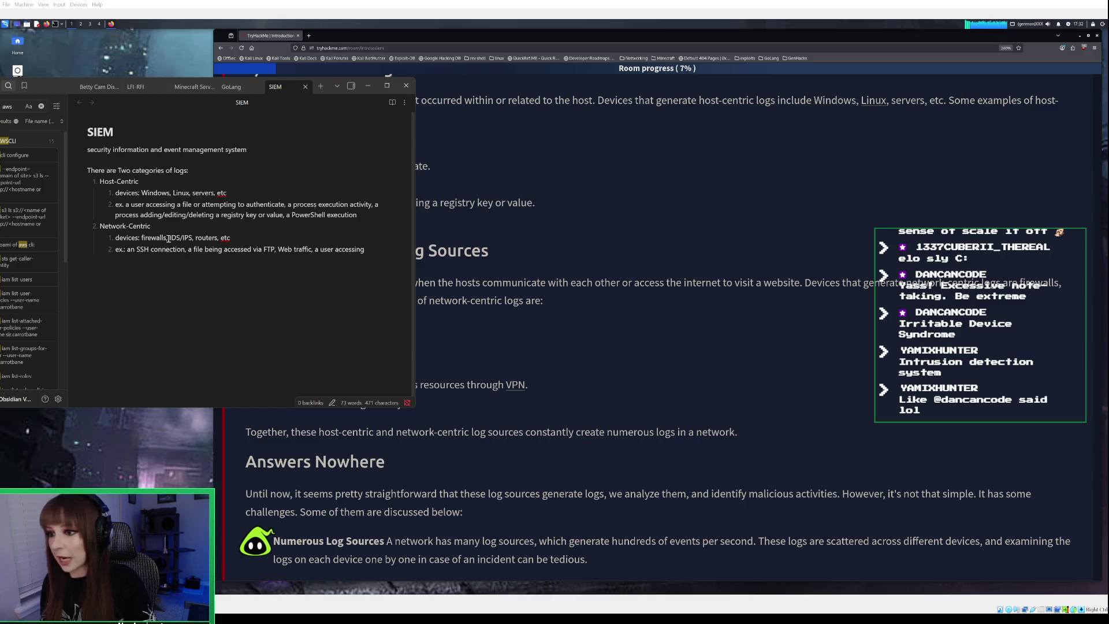
{"action": "type", "text": " the compan"}
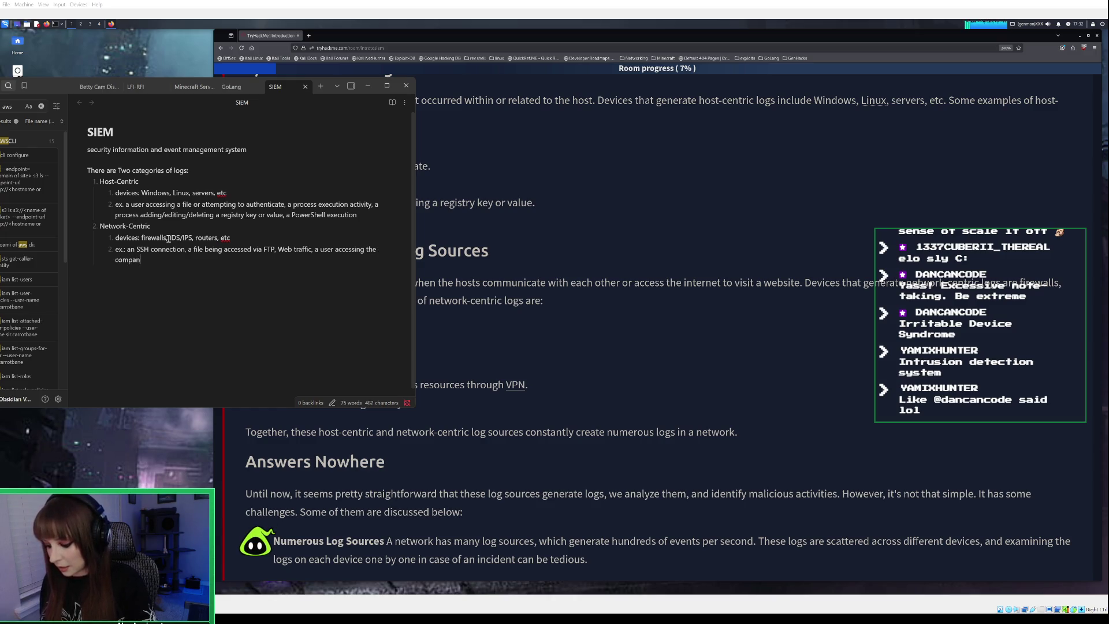
{"action": "type", "text": "y's resources through"}
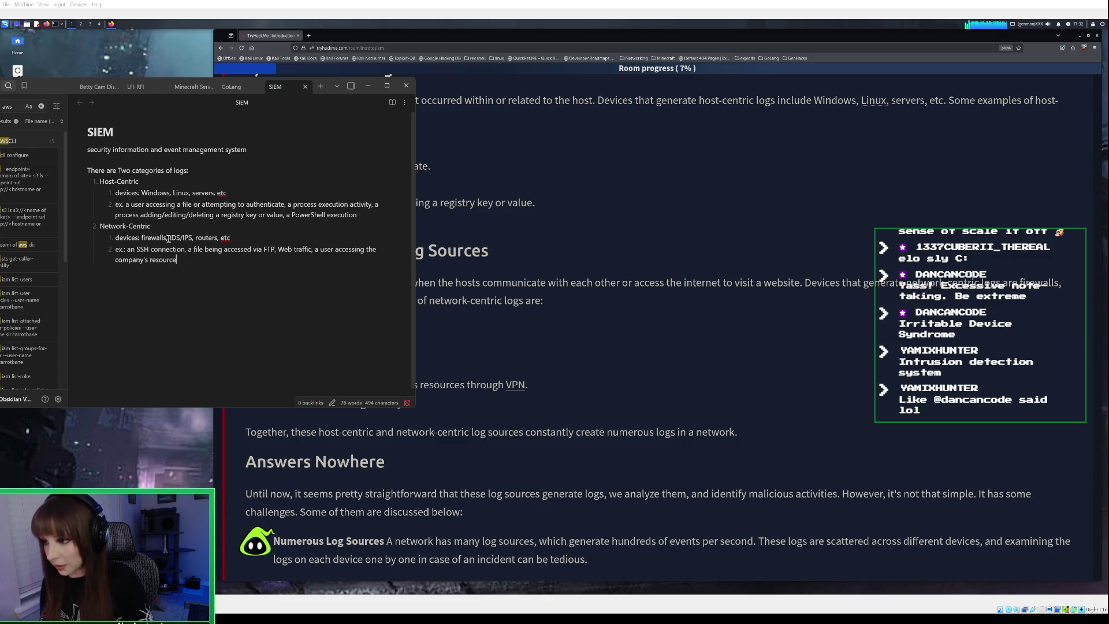
{"action": "type", "text": " VPN, "}
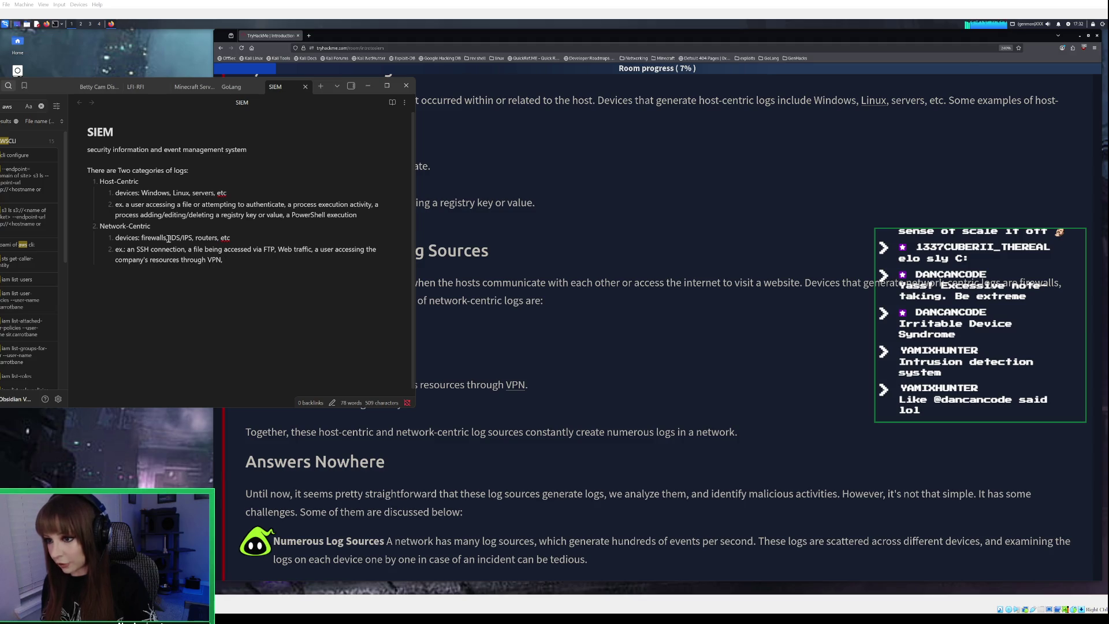
{"action": "type", "text": "Network"}
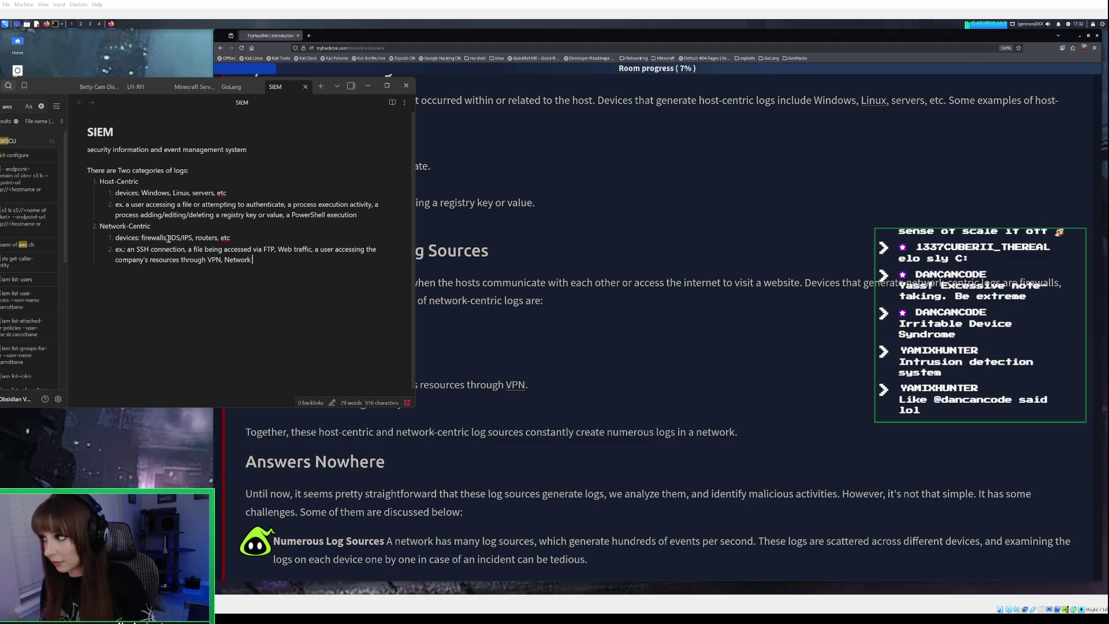
{"action": "type", "text": " file sharing activity"}
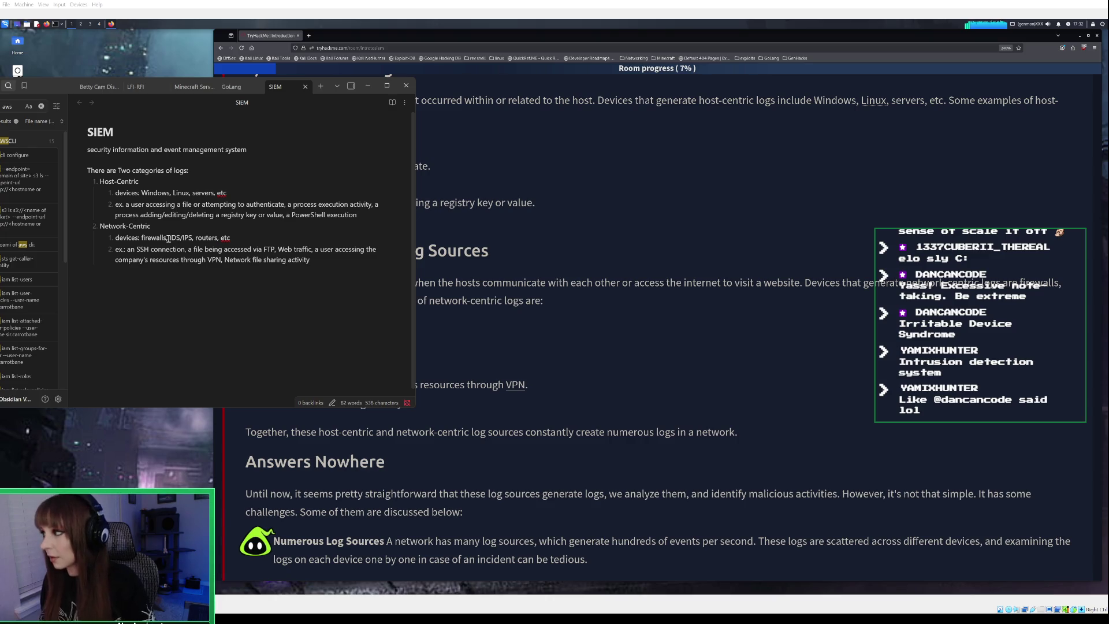
{"action": "key", "text": "Return"}
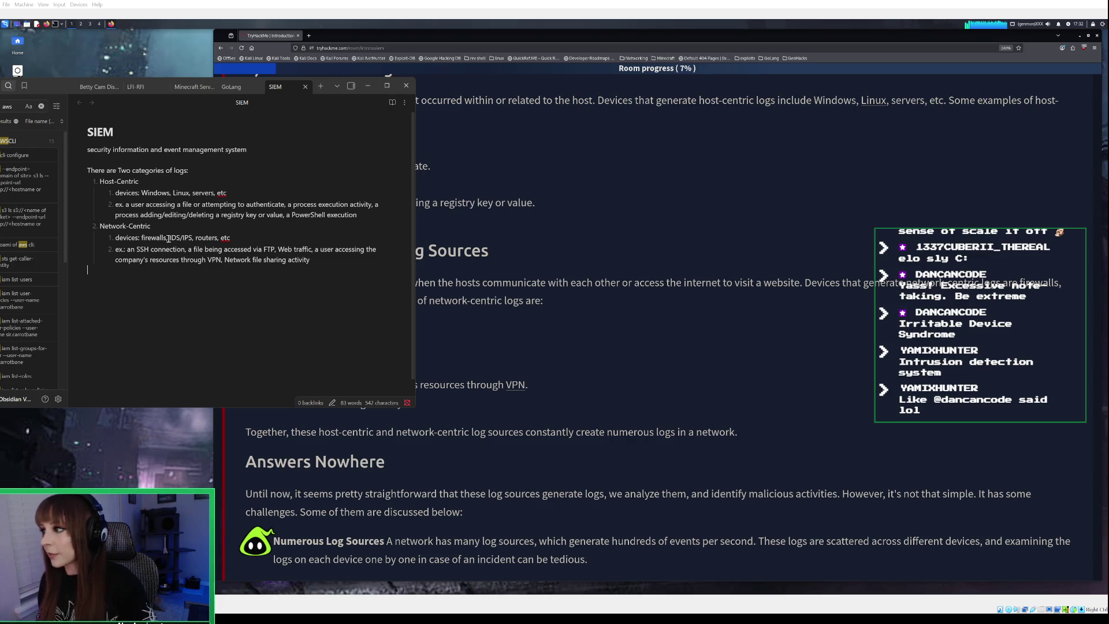
Read Task 2's log challenges, from Numerous Log Sources to Format Issues, down to 'Answer the questions below'
{"action": "left_click", "coordinate": [368, 85]}
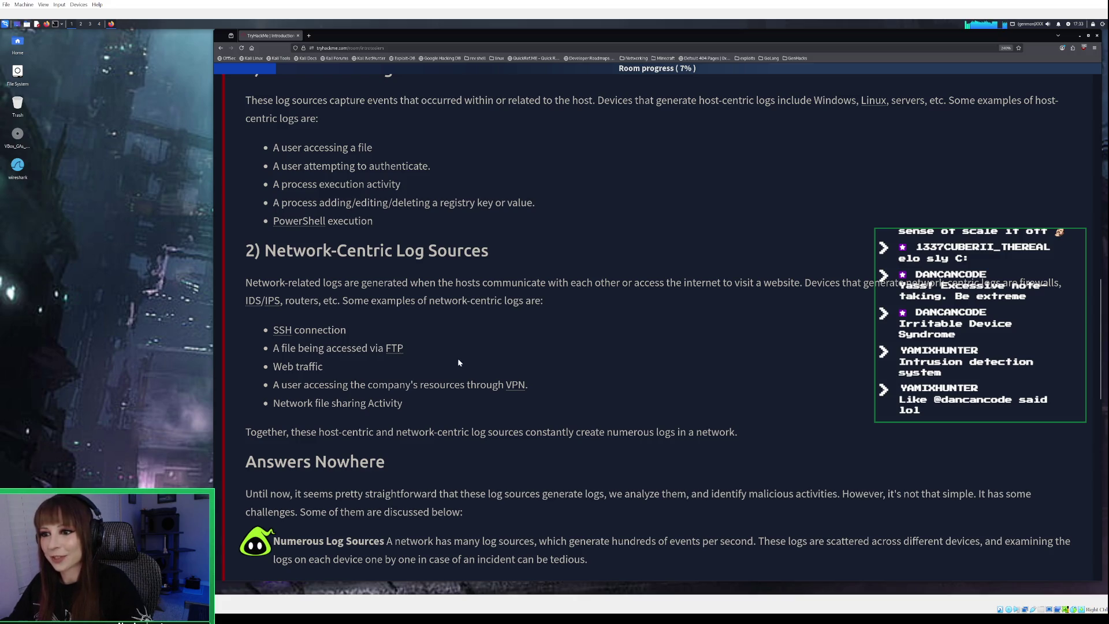
{"action": "scroll", "coordinate": [452, 366], "scroll_direction": "down", "scroll_amount": 5}
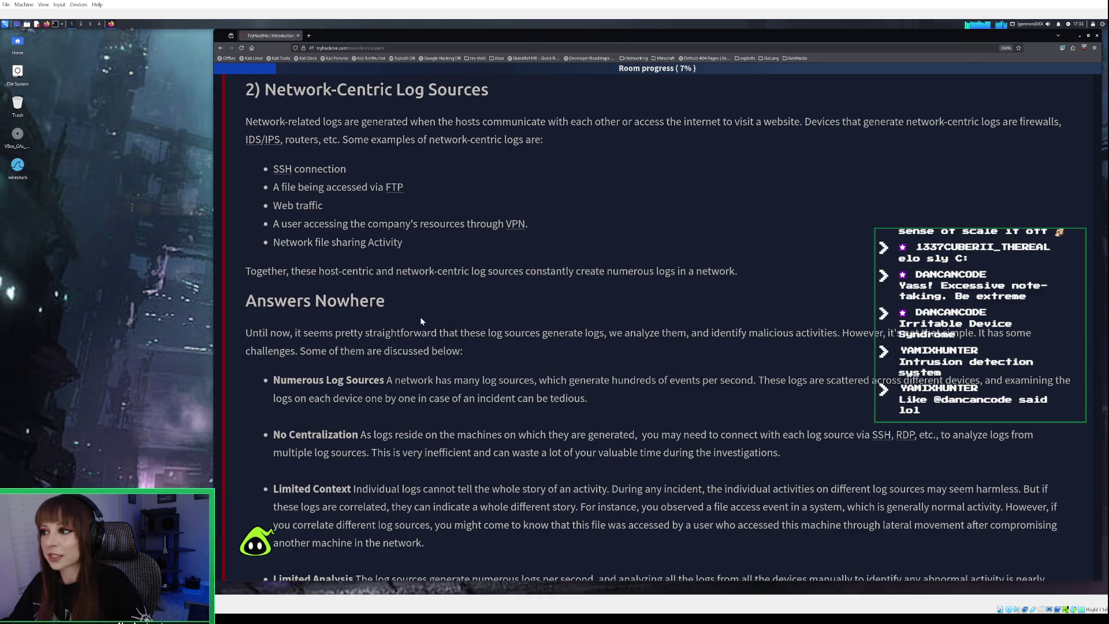
{"action": "scroll", "coordinate": [420, 319], "scroll_direction": "down", "scroll_amount": 3}
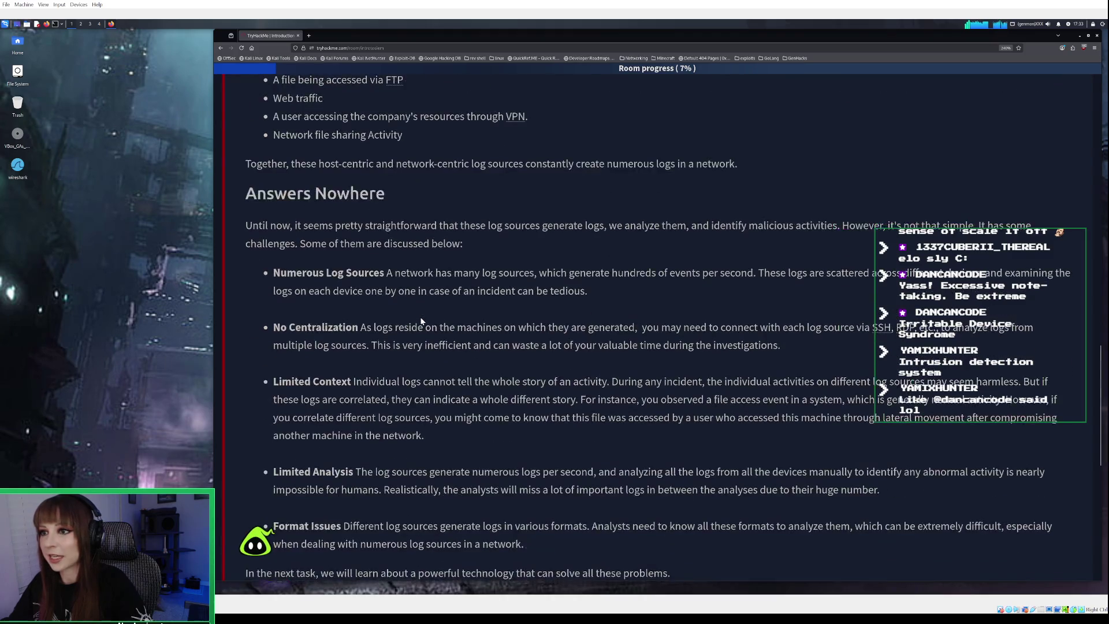
{"action": "scroll", "coordinate": [420, 320], "scroll_direction": "down", "scroll_amount": 2}
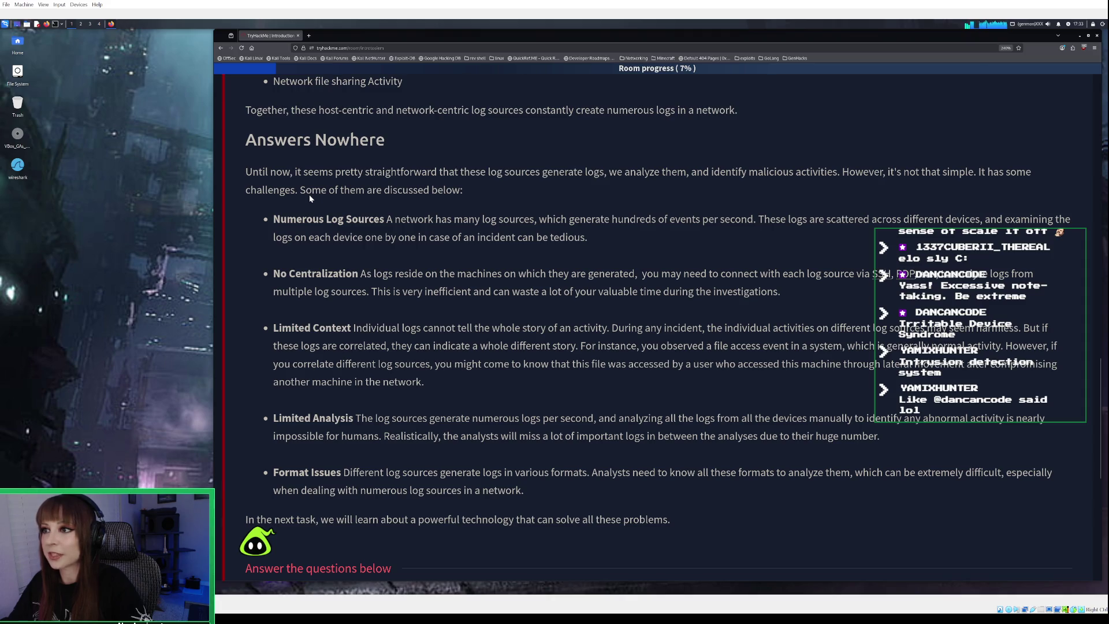
{"action": "scroll", "coordinate": [312, 193], "scroll_direction": "down", "scroll_amount": 1}
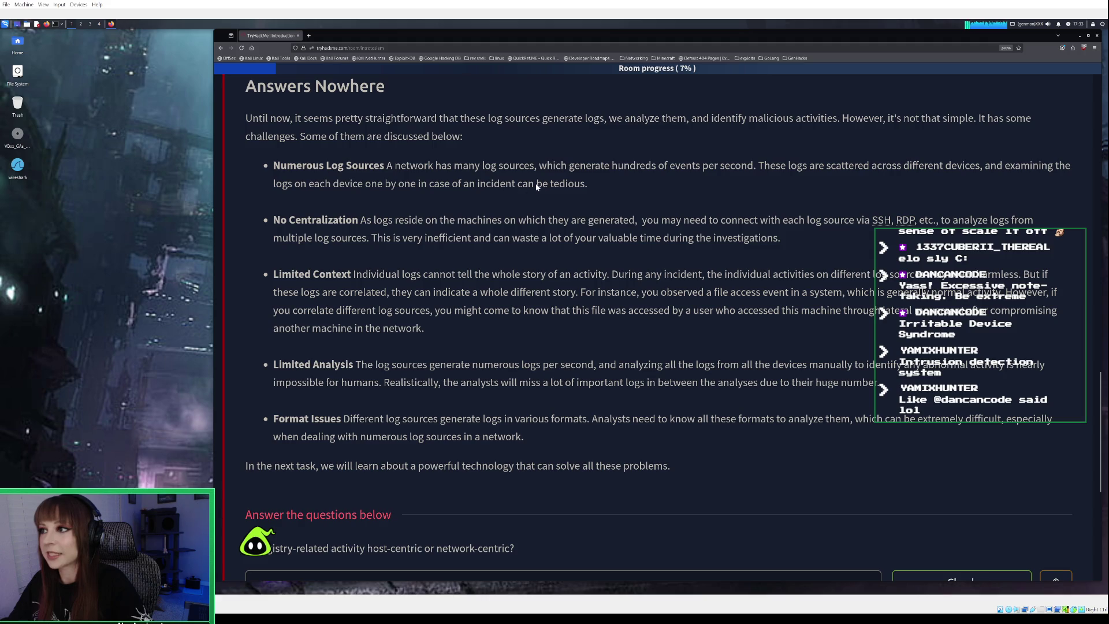
{"action": "scroll", "coordinate": [316, 206], "scroll_direction": "down", "scroll_amount": 1}
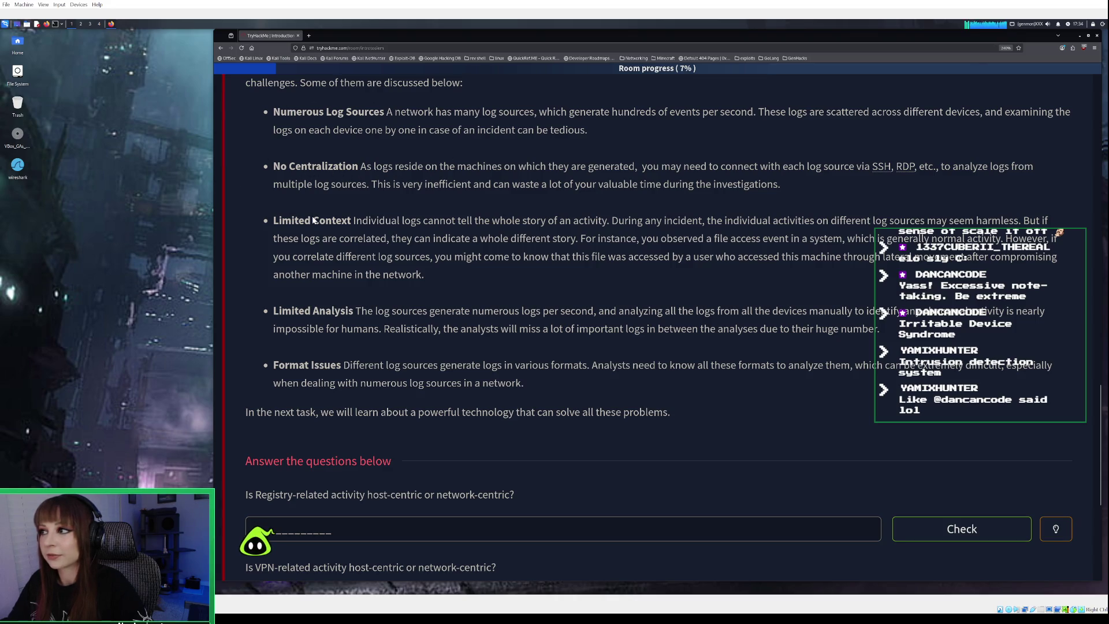
Open a new blank Firefox tab next to the TryHackMe SIEM room tab
{"action": "scroll", "coordinate": [314, 220], "scroll_direction": "down", "scroll_amount": 2}
{"action": "scroll", "coordinate": [313, 220], "scroll_direction": "up", "scroll_amount": 2}
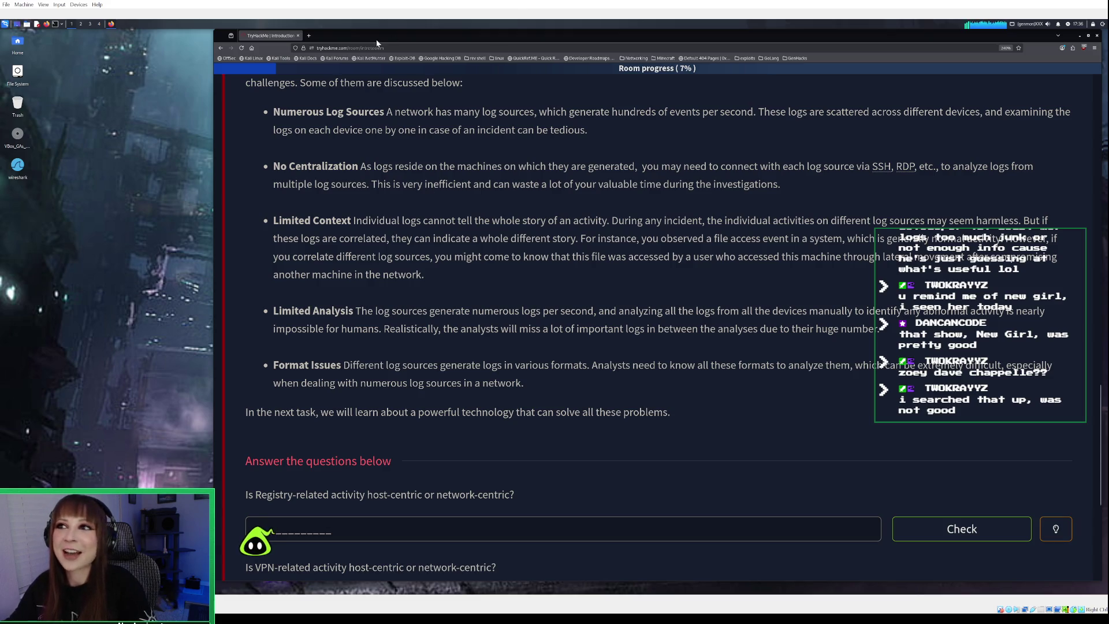
{"action": "left_click", "coordinate": [308, 35]}
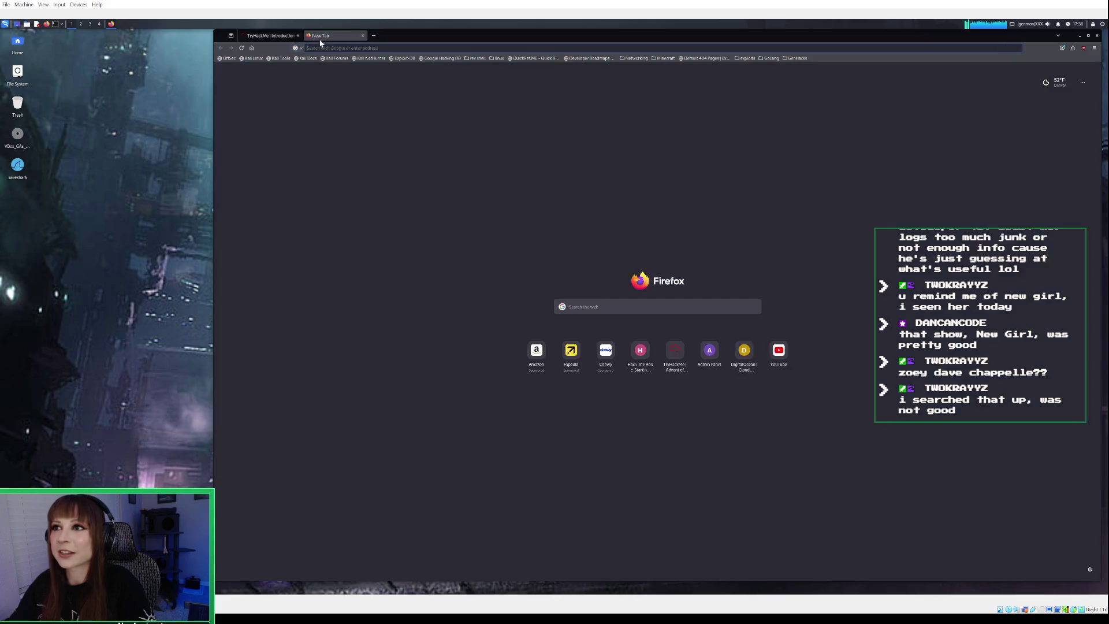
Google the actress's name, accept the suggested spelling correction, then return to the TryHackMe tab
{"action": "left_click", "coordinate": [335, 48]}
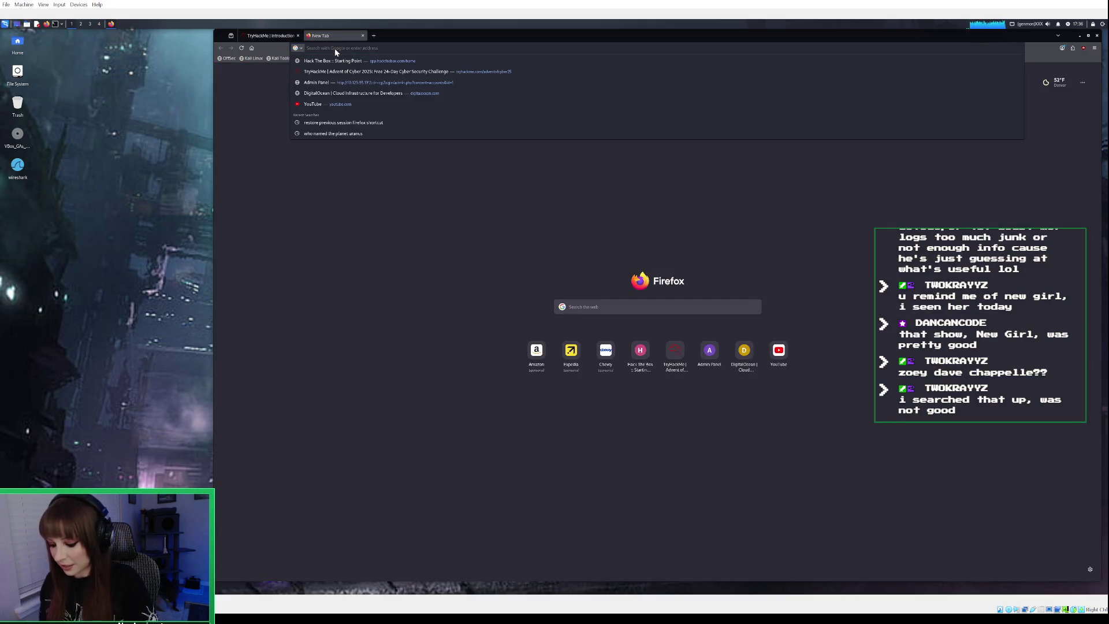
{"action": "type", "text": "zoeeey"}
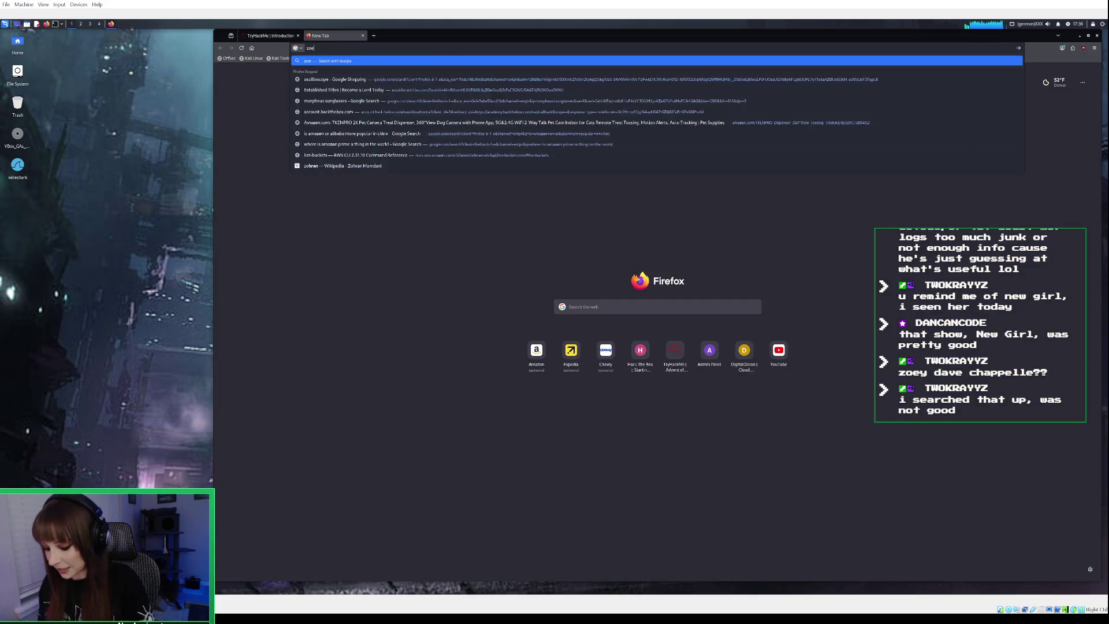
{"action": "key", "text": "BackSpace"}
{"action": "type", "text": "y"}
{"action": "key", "text": "BackSpace"}
{"action": "key", "text": "BackSpace"}
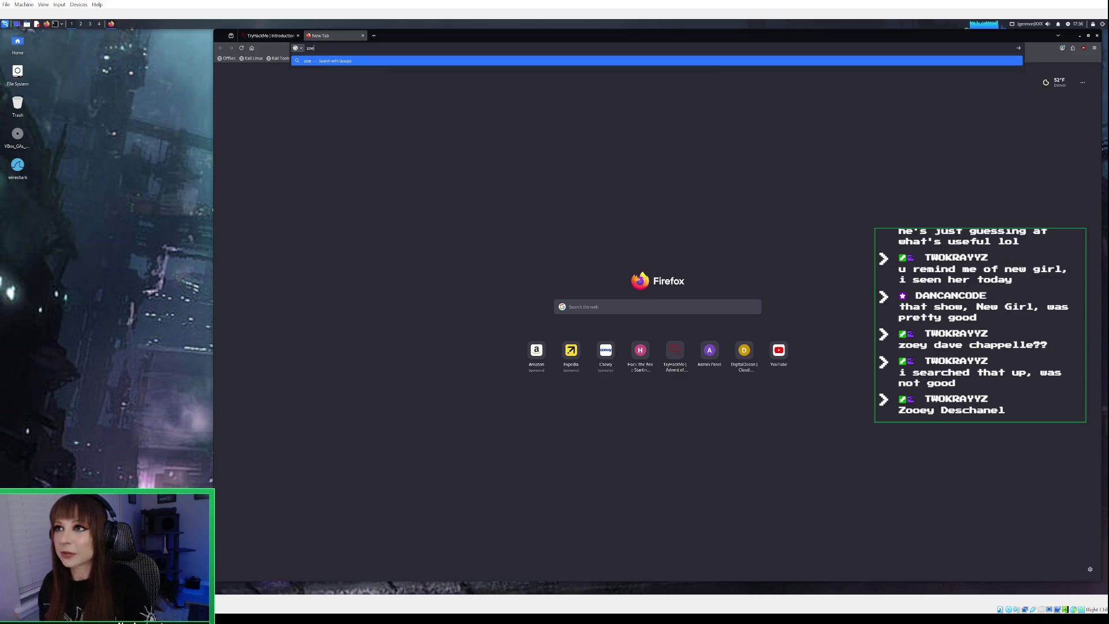
{"action": "type", "text": "y"}
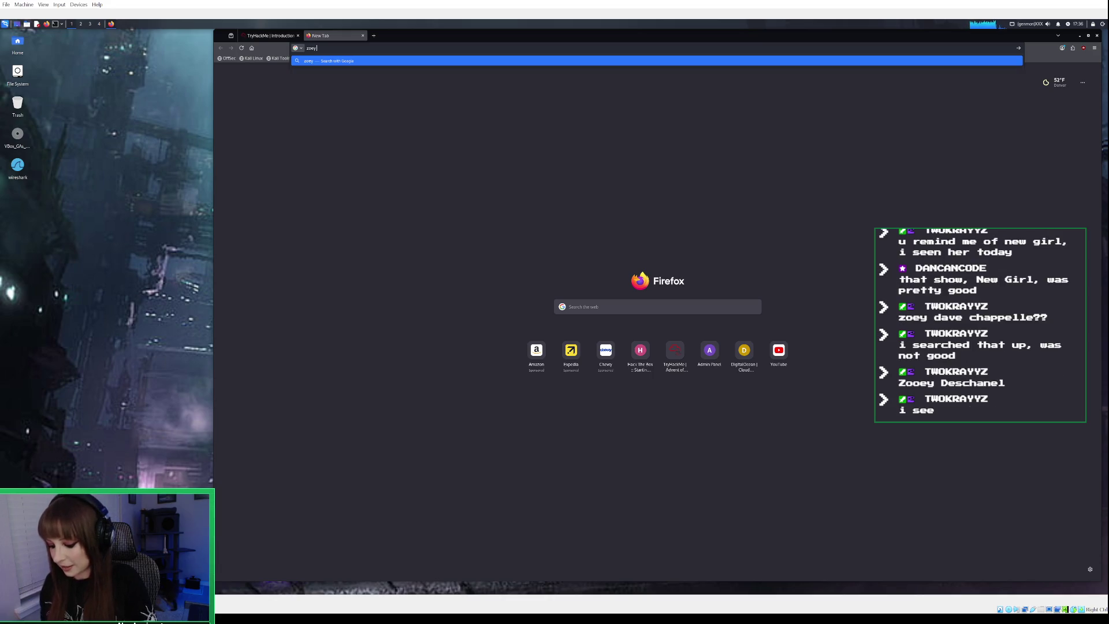
{"action": "type", "text": " de"}
{"action": "type", "text": " channel"}
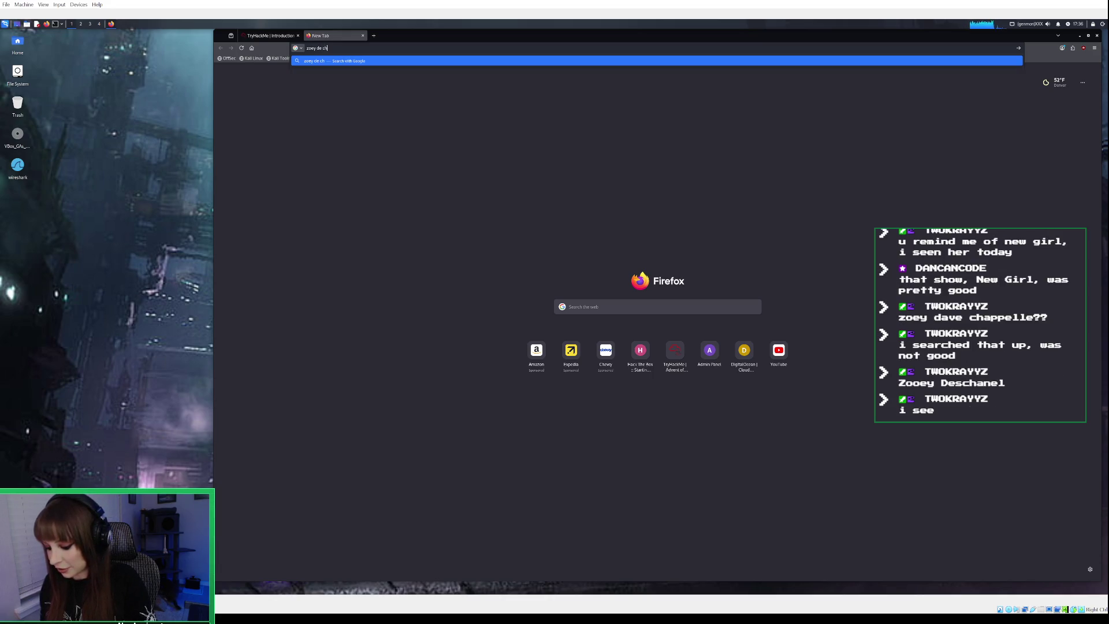
{"action": "key", "text": "Return"}
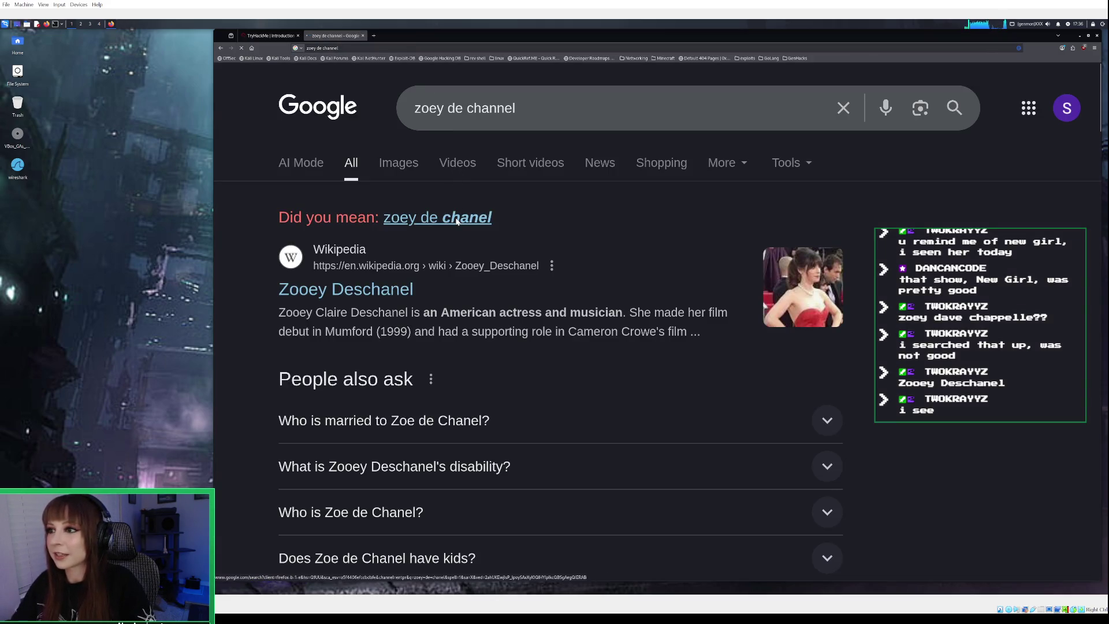
{"action": "left_click", "coordinate": [457, 219]}
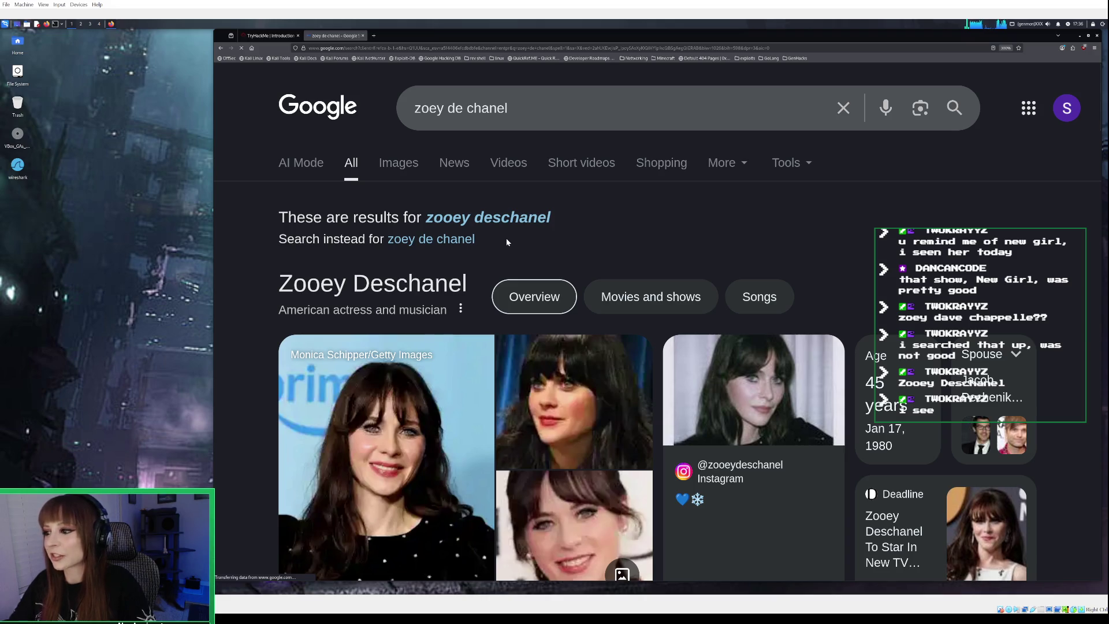
{"action": "scroll", "coordinate": [506, 237], "scroll_direction": "down", "scroll_amount": 3}
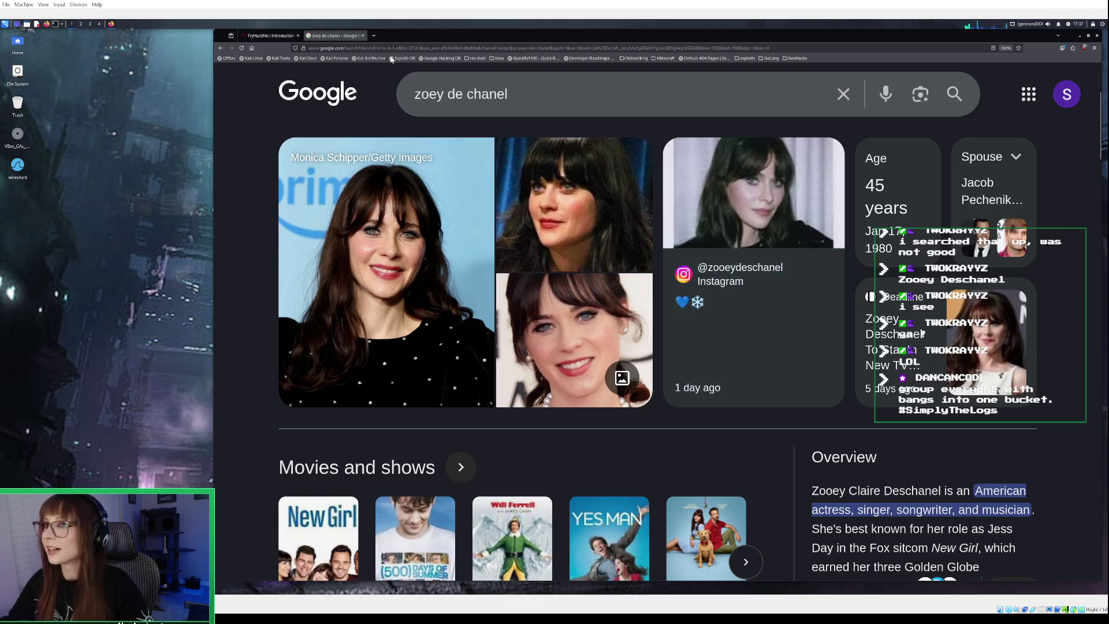
{"action": "left_click", "coordinate": [277, 36]}
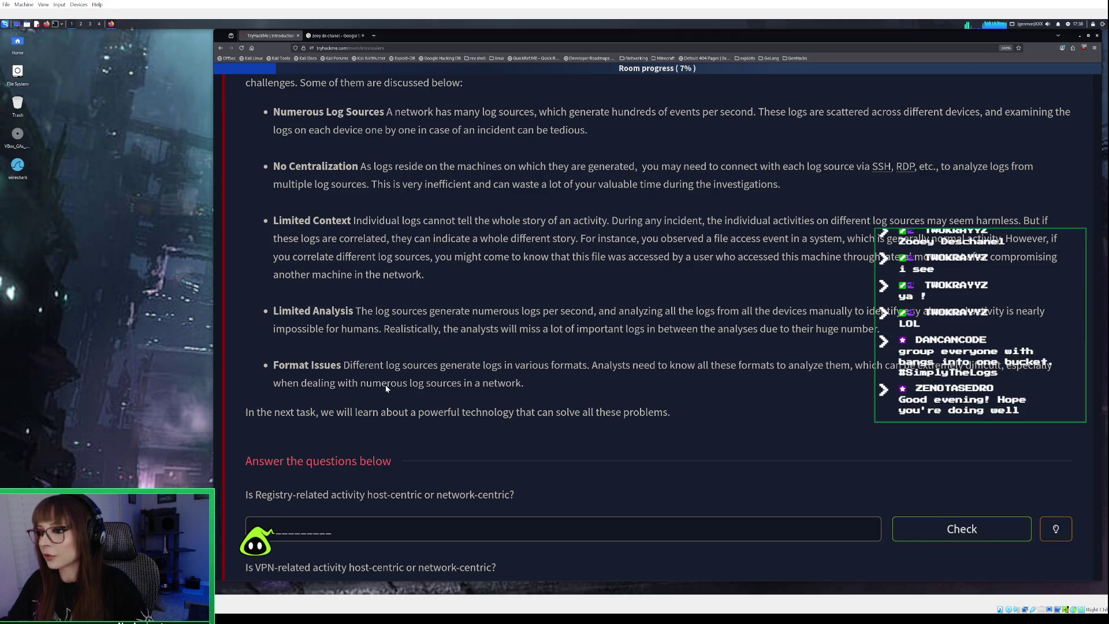
Scroll to Task 2's Registry and VPN questions and select the Registry answer field
{"action": "scroll", "coordinate": [386, 379], "scroll_direction": "down", "scroll_amount": 1}
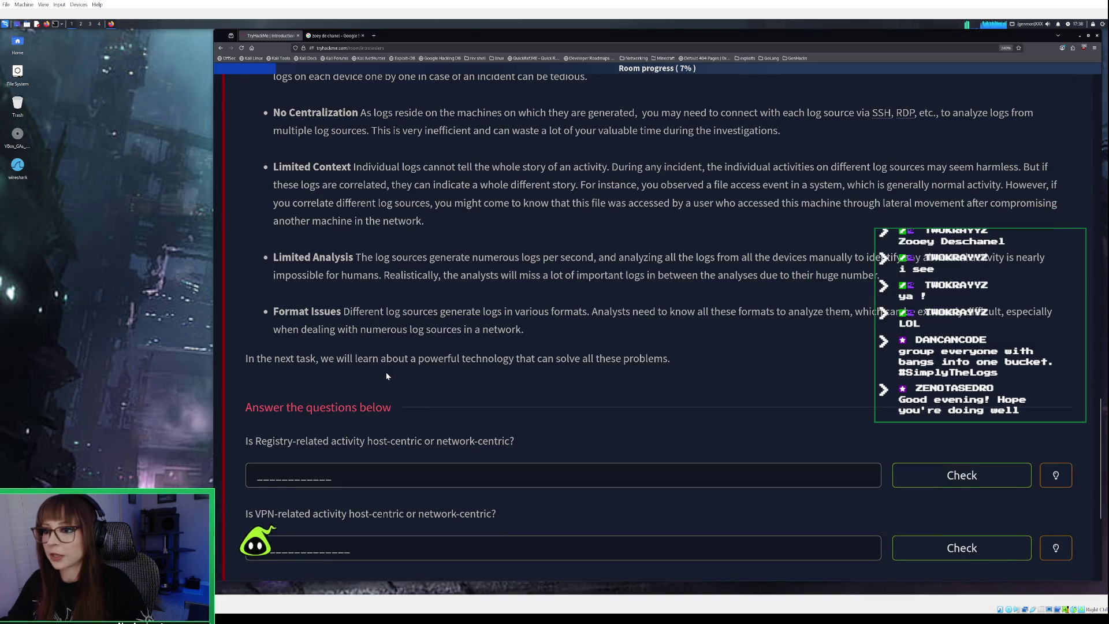
{"action": "scroll", "coordinate": [387, 376], "scroll_direction": "down", "scroll_amount": 1}
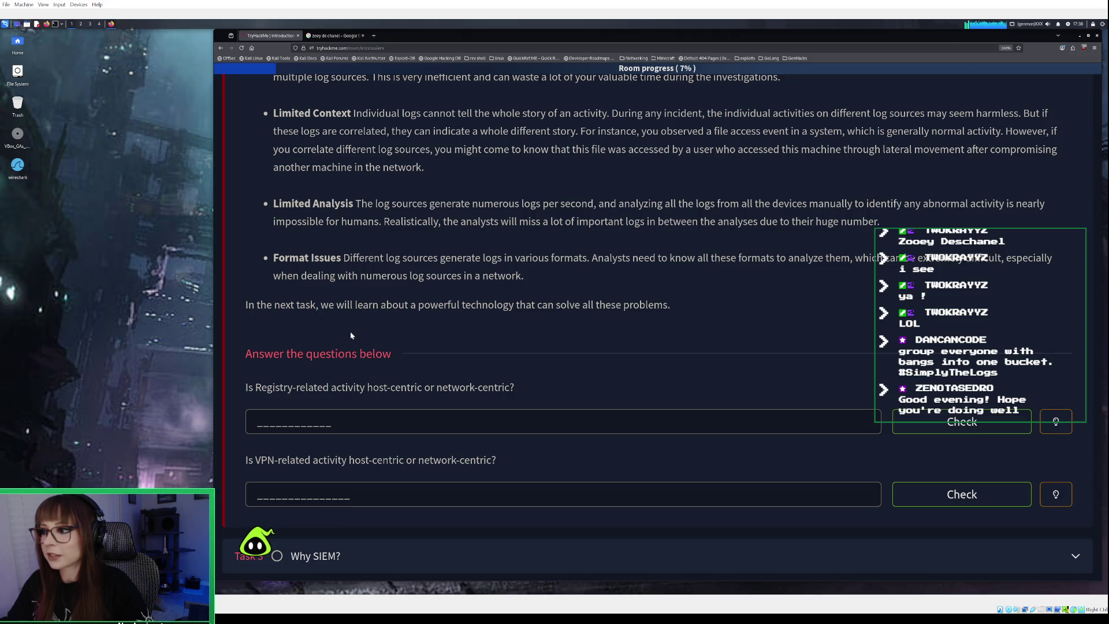
{"action": "scroll", "coordinate": [350, 335], "scroll_direction": "down", "scroll_amount": 3}
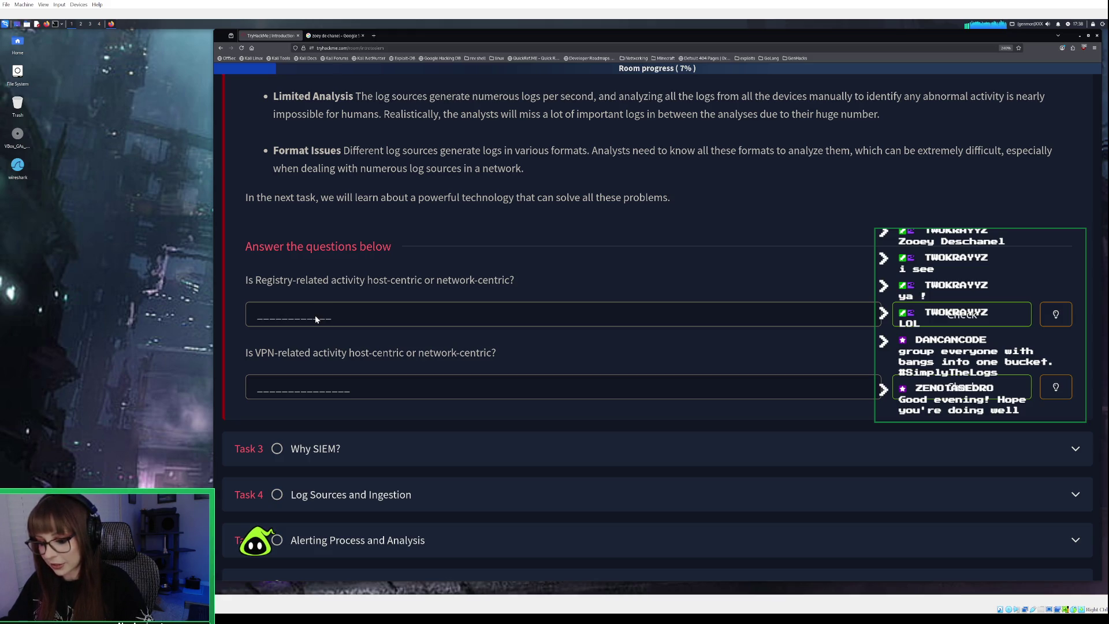
{"action": "left_click", "coordinate": [316, 319]}
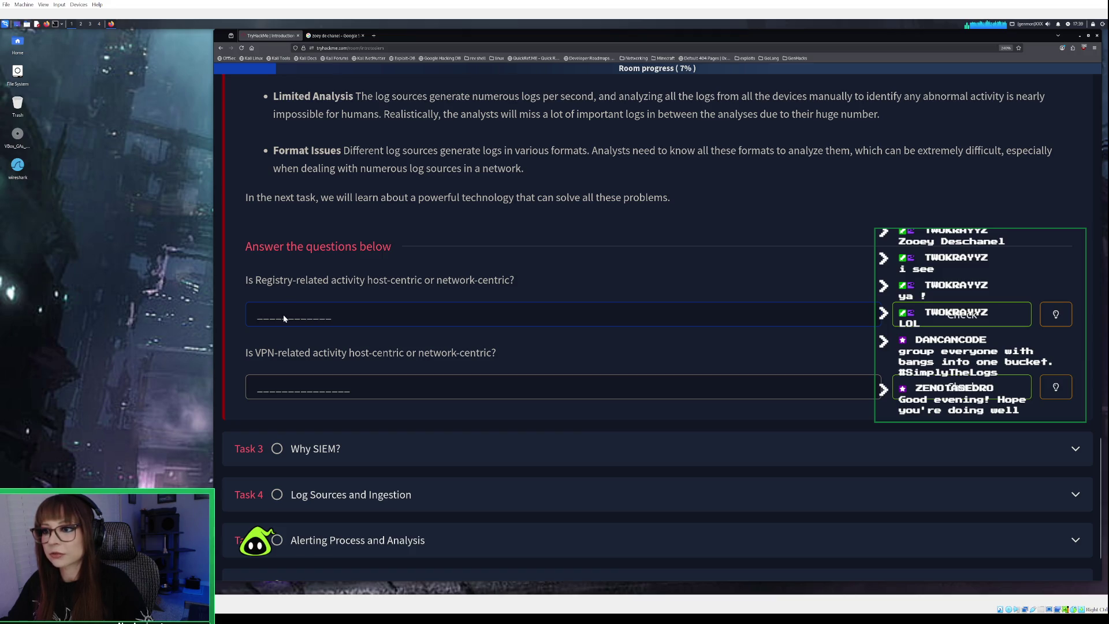
Answer the Registry question with 'host-centric' and check it
{"action": "scroll", "coordinate": [283, 314], "scroll_direction": "up", "scroll_amount": 1}
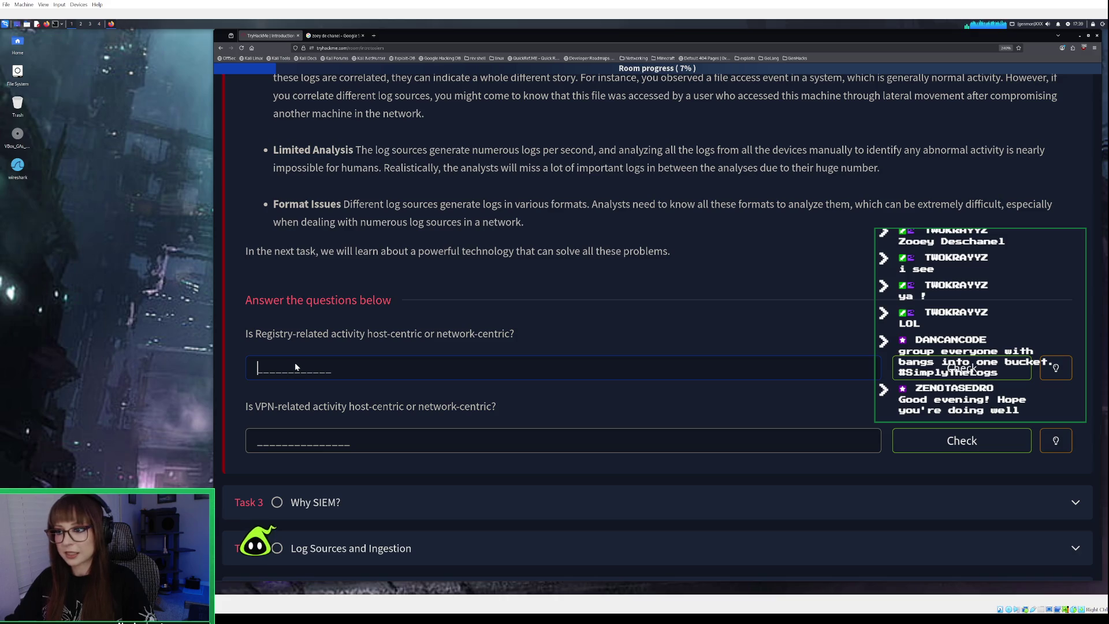
{"action": "type", "text": "host"}
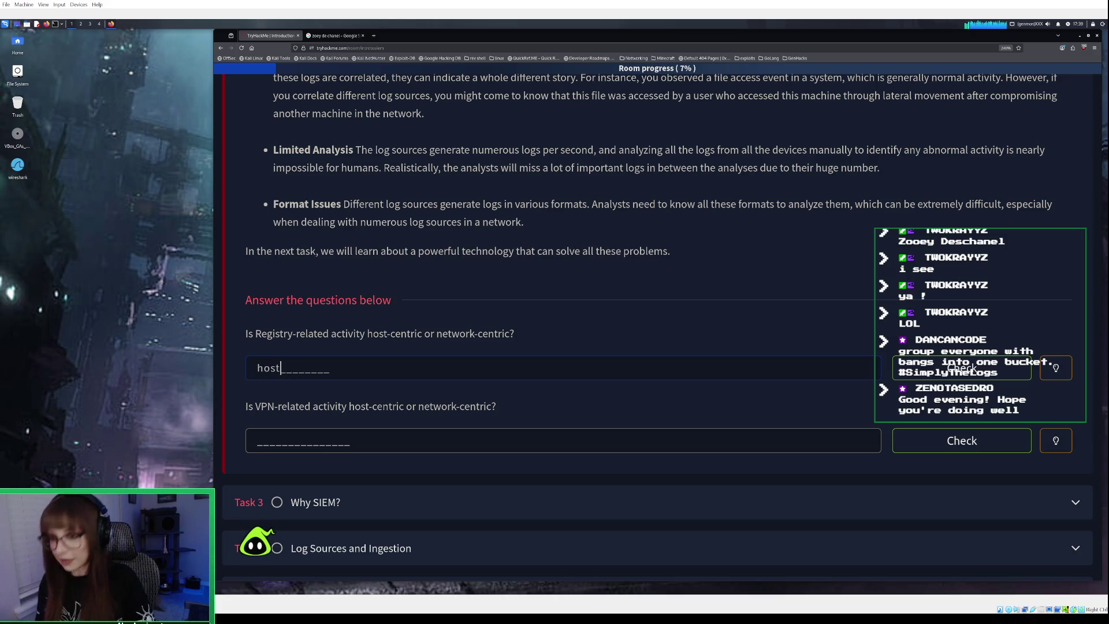
{"action": "type", "text": "-centric"}
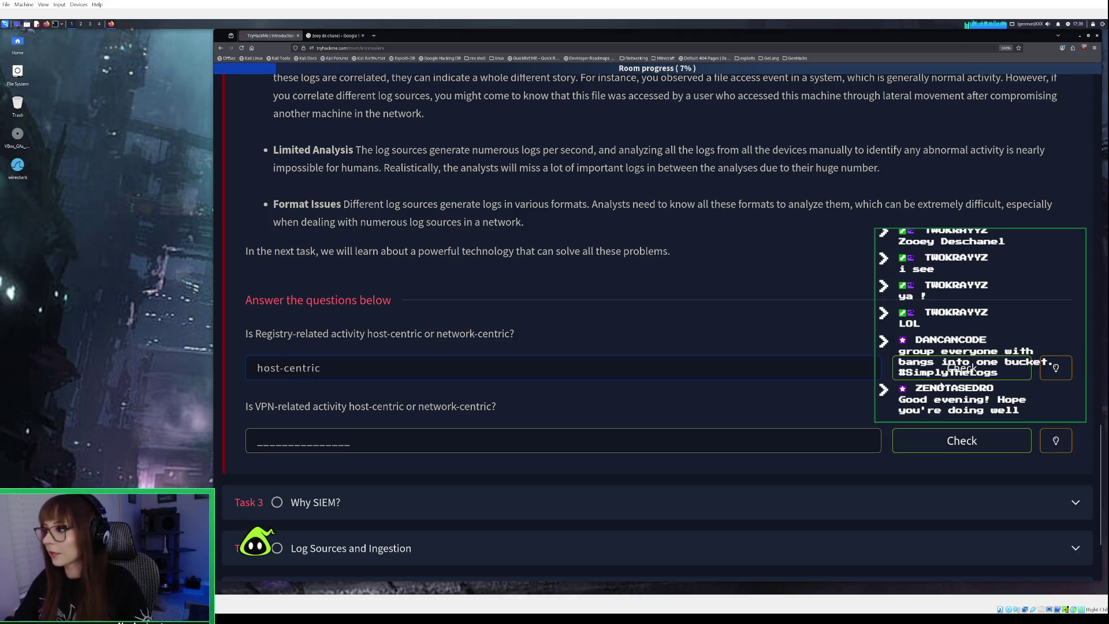
{"action": "left_click", "coordinate": [940, 379]}
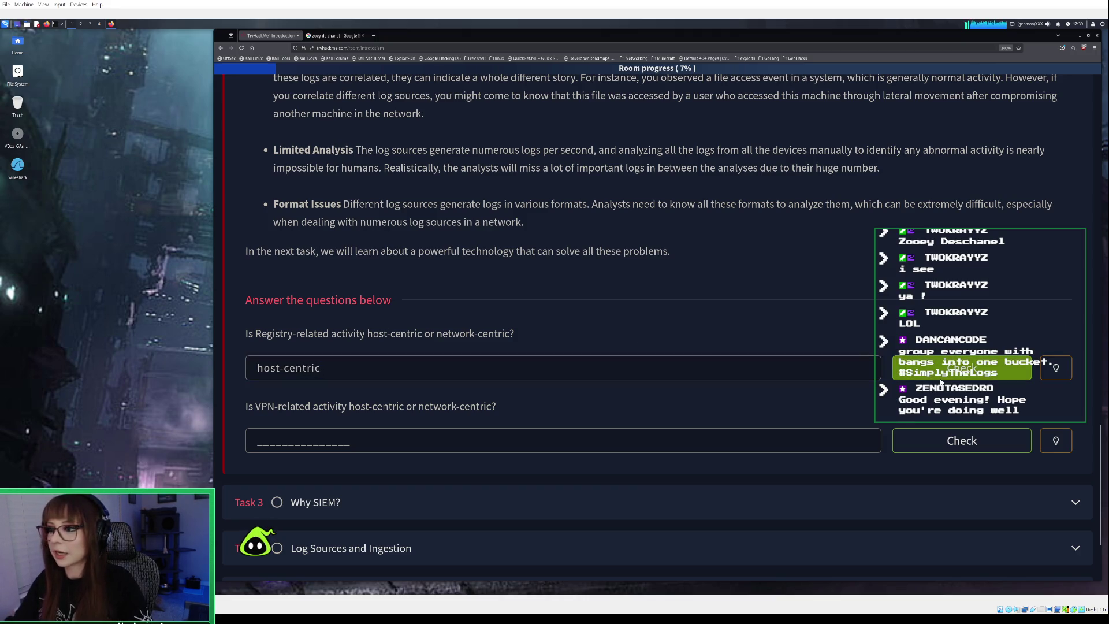
Answer the VPN question with 'network-centric' and submit it
{"action": "left_click", "coordinate": [293, 442]}
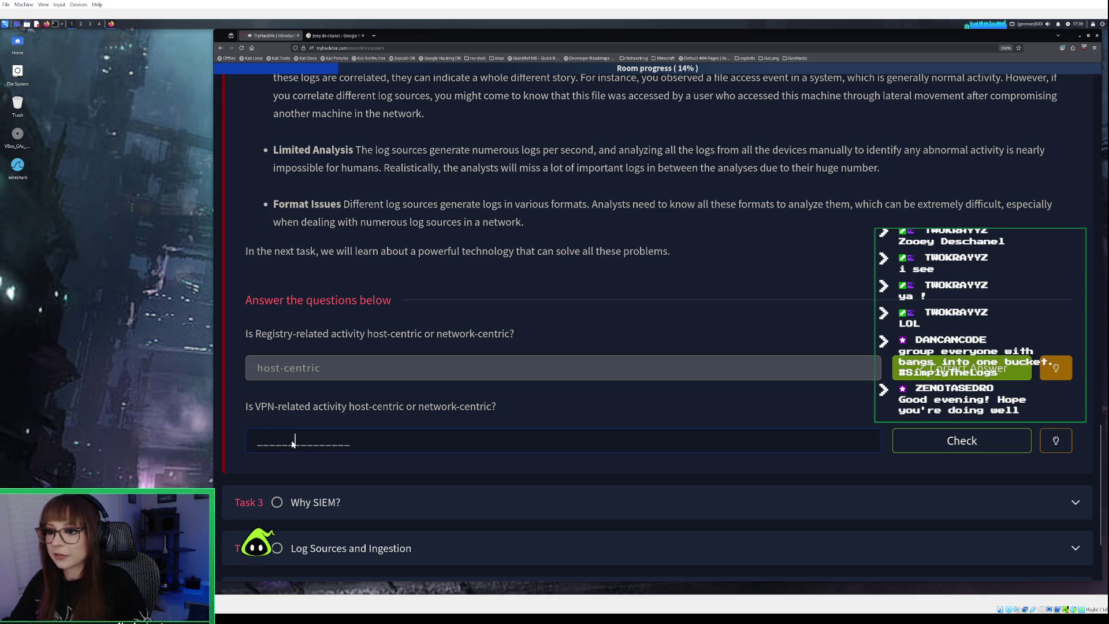
{"action": "type", "text": "netw"}
{"action": "type", "text": "oirk"}
{"action": "key", "text": "BackSpace"}
{"action": "key", "text": "BackSpace"}
{"action": "key", "text": "BackSpace"}
{"action": "type", "text": "rk-centric"}
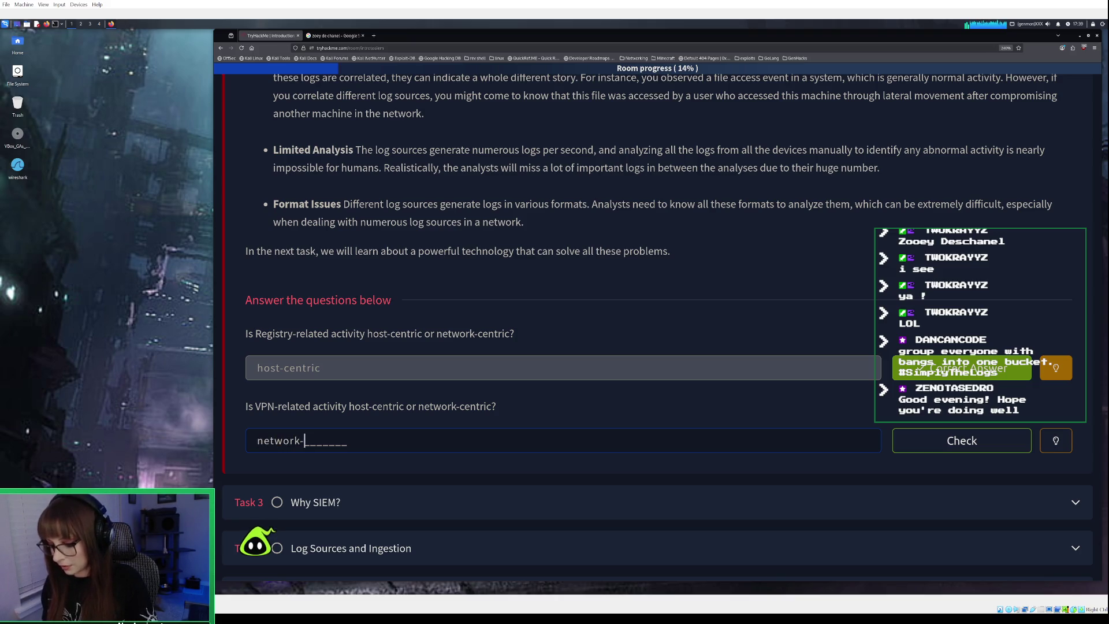
{"action": "key", "text": "Return"}
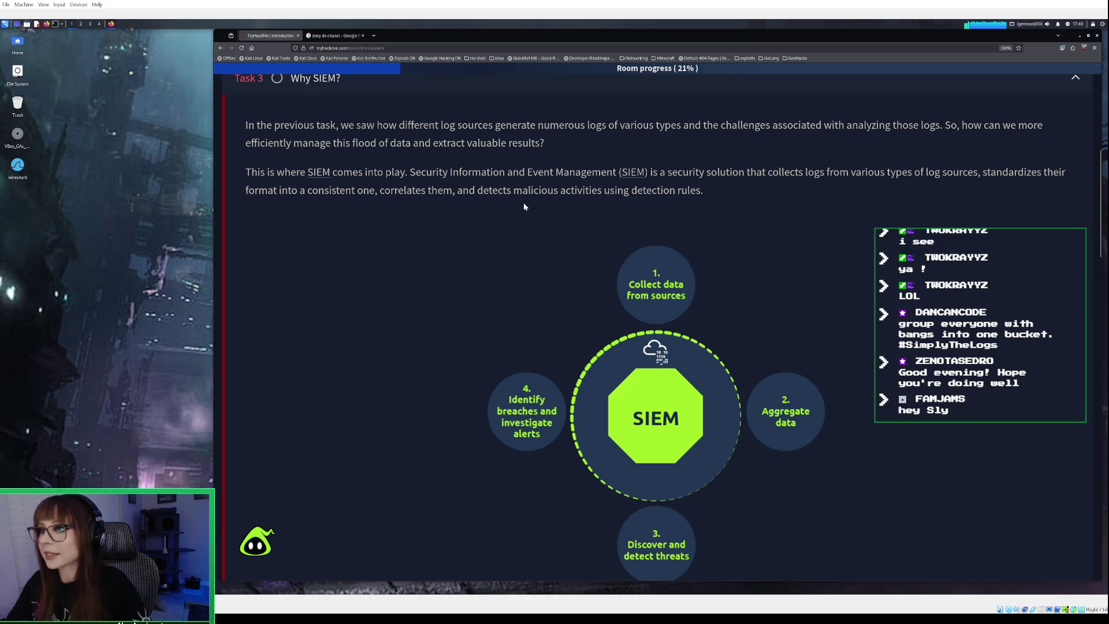
Scroll through Task 3 to the Real-time Alerting and Dashboards and Reporting sections
{"action": "scroll", "coordinate": [524, 206], "scroll_direction": "down", "scroll_amount": 2}
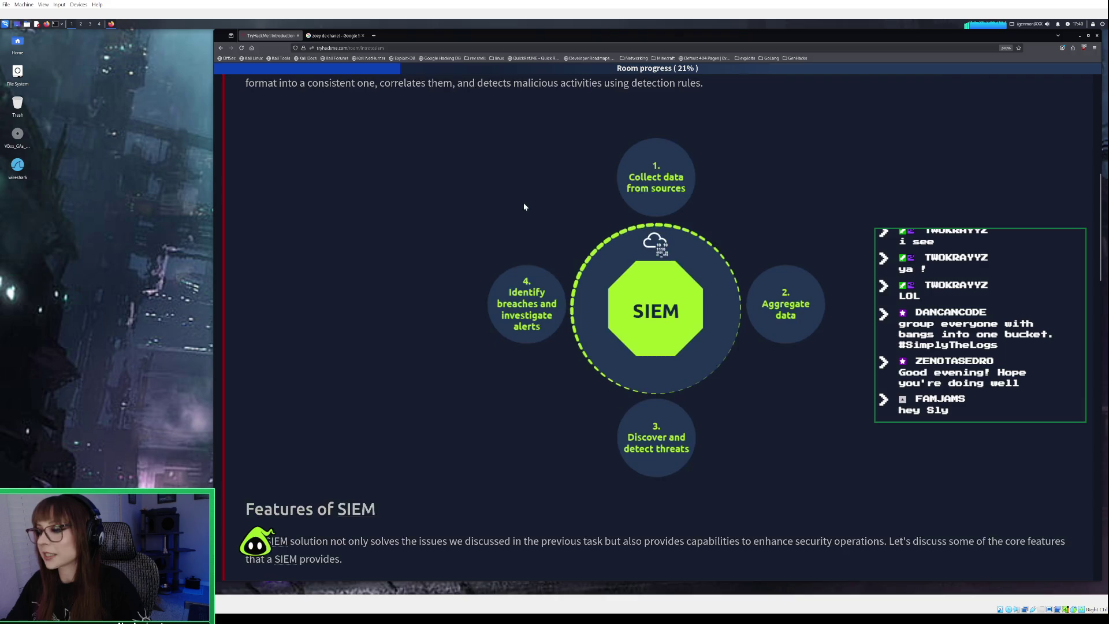
{"action": "scroll", "coordinate": [524, 206], "scroll_direction": "down", "scroll_amount": 2}
{"action": "scroll", "coordinate": [524, 206], "scroll_direction": "down", "scroll_amount": 3}
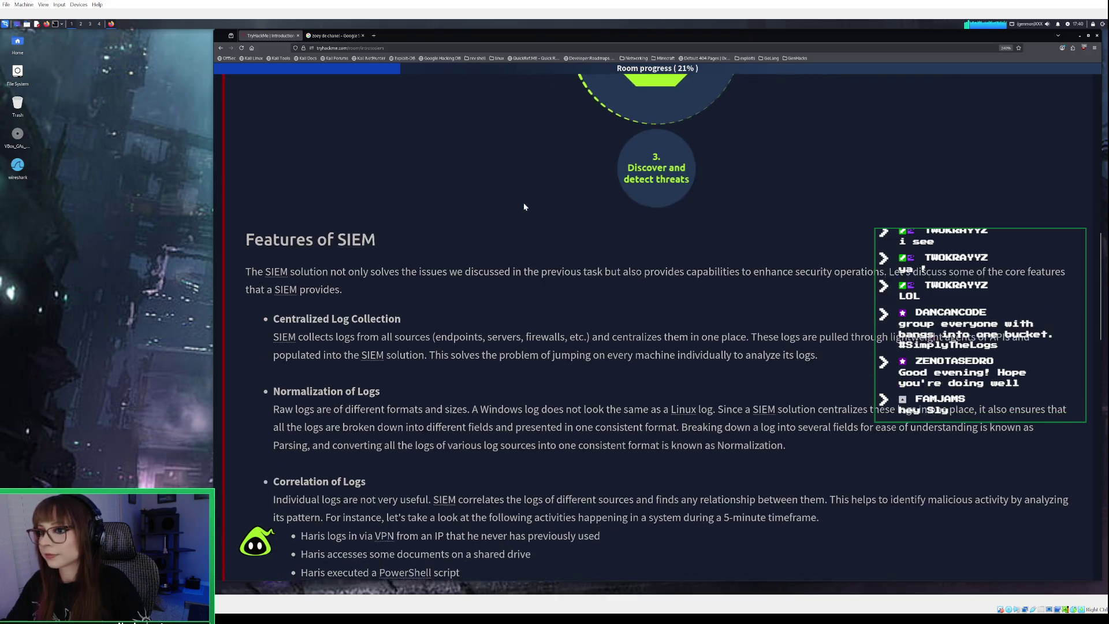
{"action": "scroll", "coordinate": [524, 206], "scroll_direction": "down", "scroll_amount": 2}
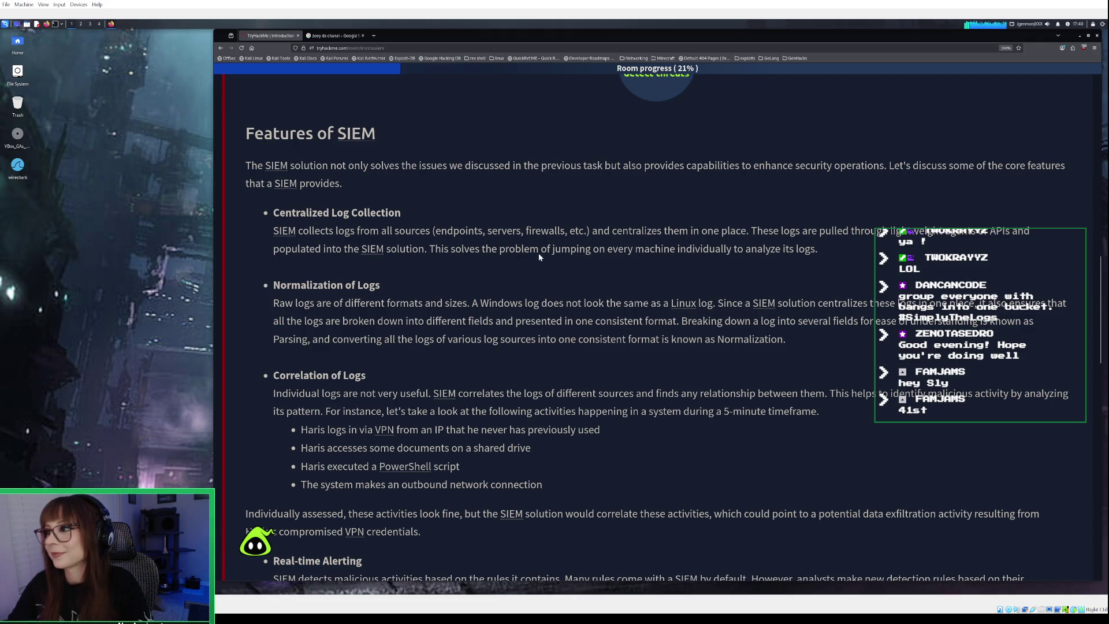
{"action": "scroll", "coordinate": [492, 257], "scroll_direction": "down", "scroll_amount": 1}
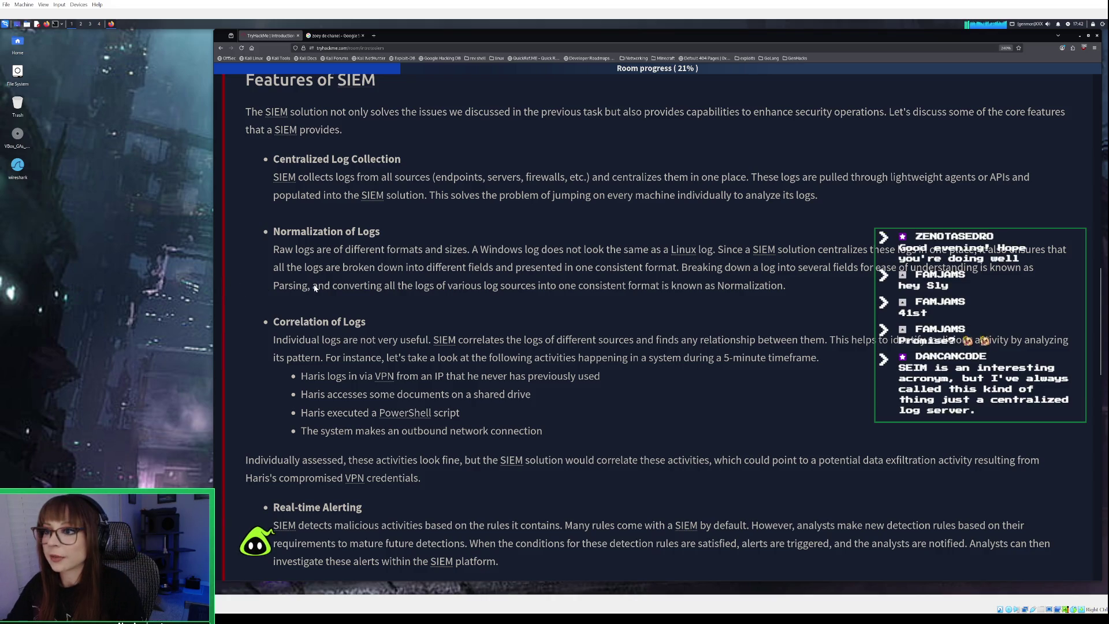
{"action": "scroll", "coordinate": [315, 289], "scroll_direction": "down", "scroll_amount": 1}
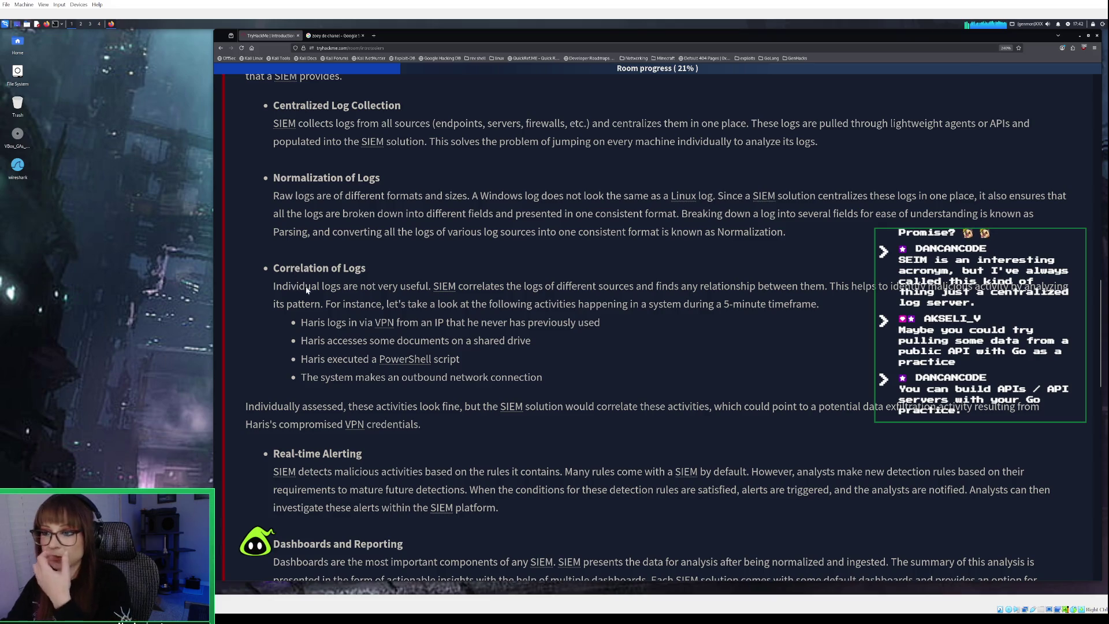
{"action": "scroll", "coordinate": [309, 284], "scroll_direction": "down", "scroll_amount": 3}
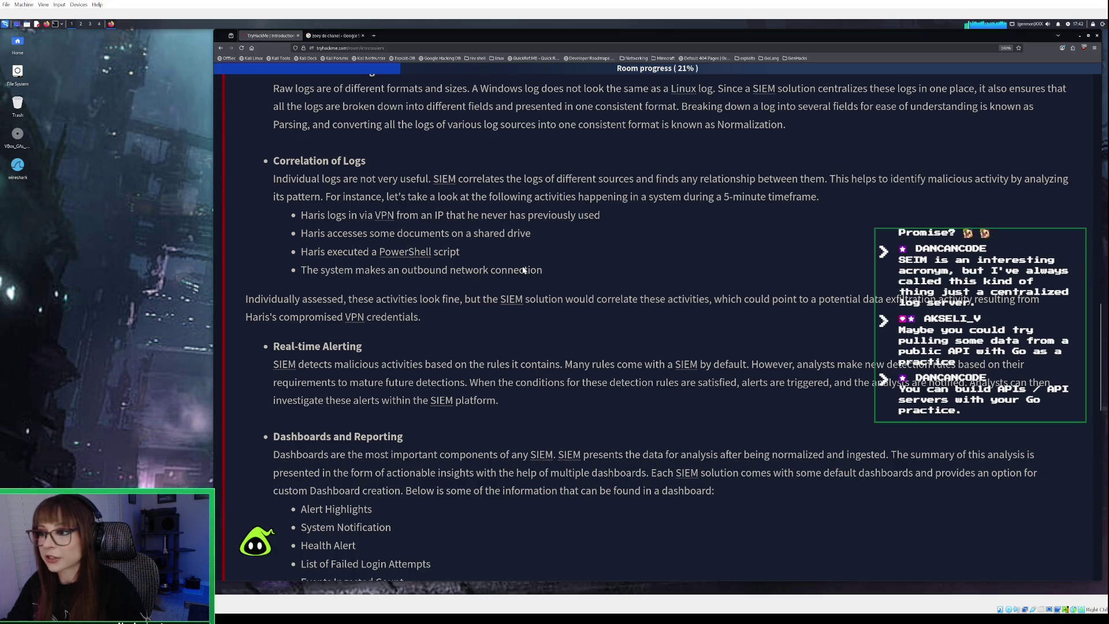
{"action": "scroll", "coordinate": [522, 269], "scroll_direction": "down", "scroll_amount": 1}
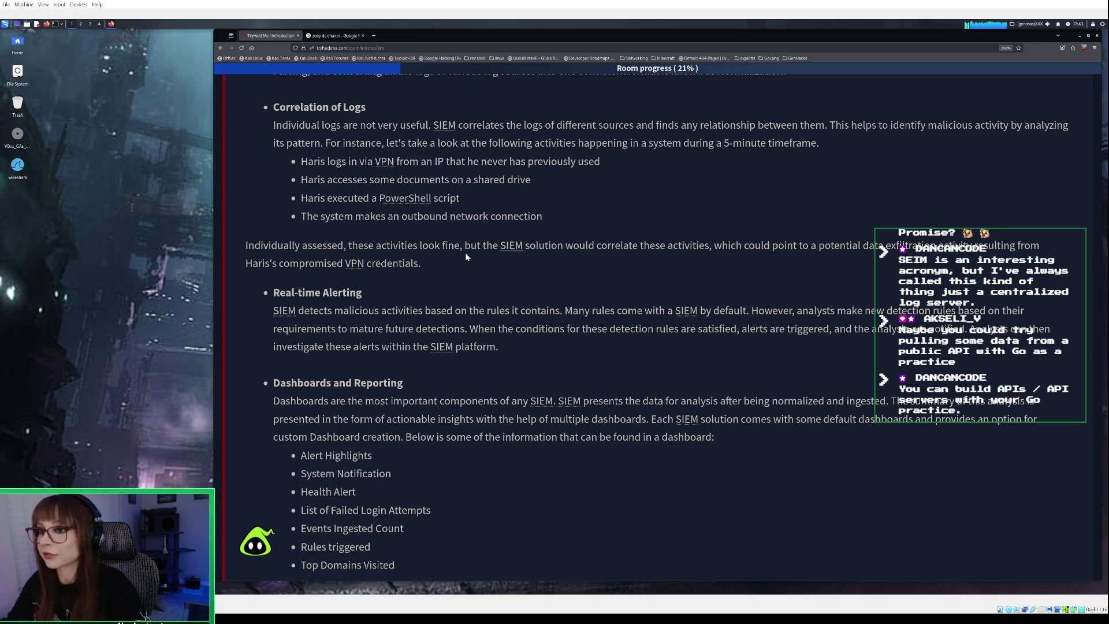
{"action": "scroll", "coordinate": [428, 276], "scroll_direction": "down", "scroll_amount": 3}
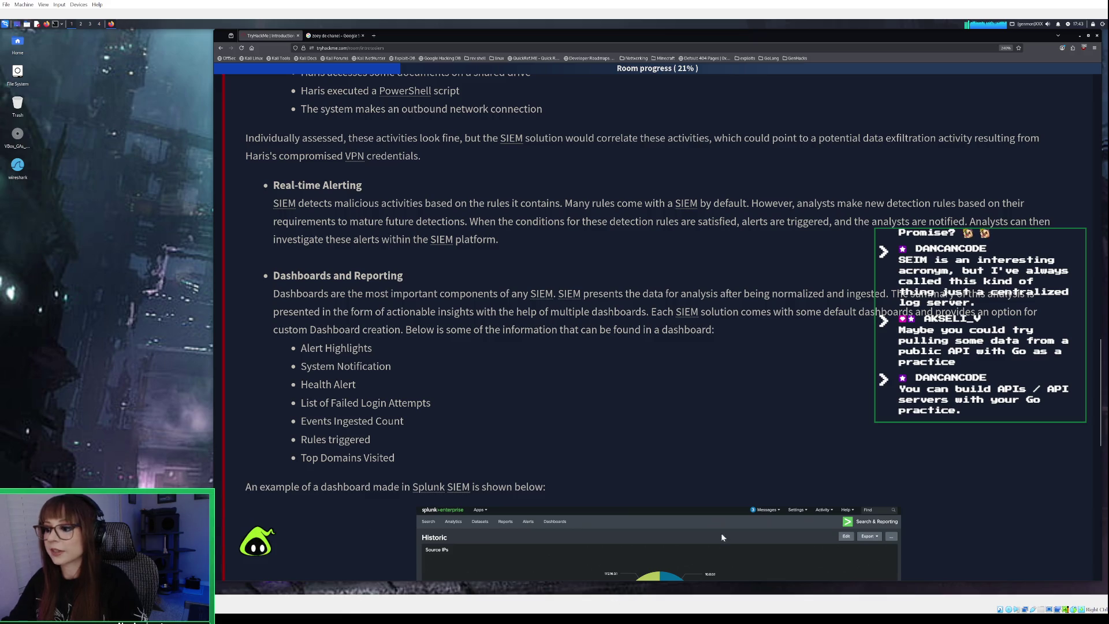
Start a new Obsidian note and title it 'Golang Ideas'
{"action": "key", "text": "alt+Tab"}
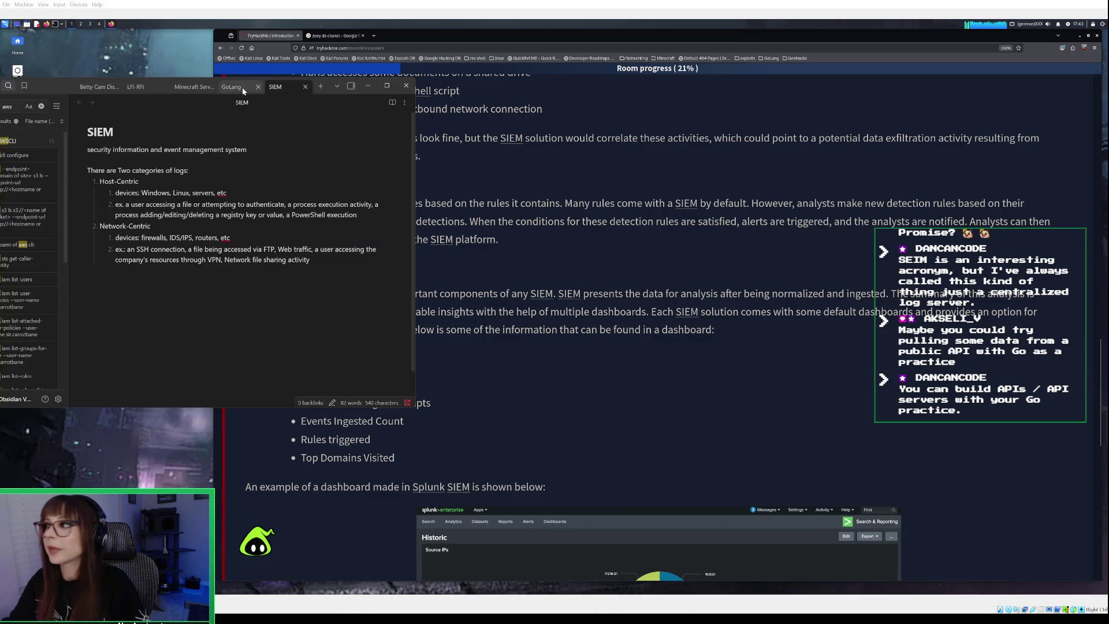
{"action": "left_click", "coordinate": [320, 86]}
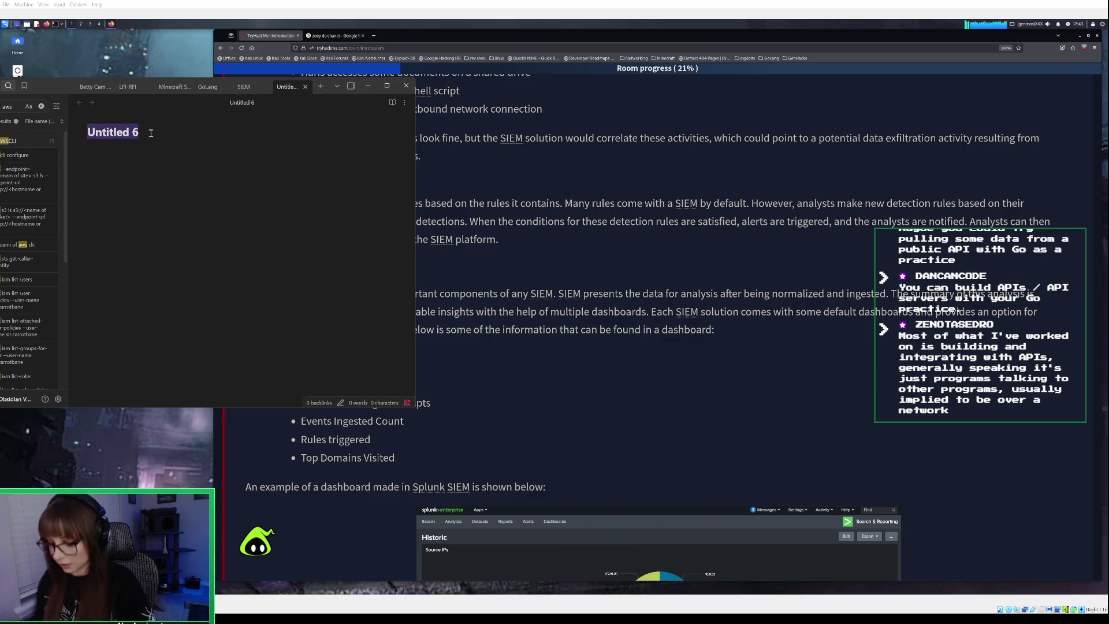
{"action": "type", "text": "Go"}
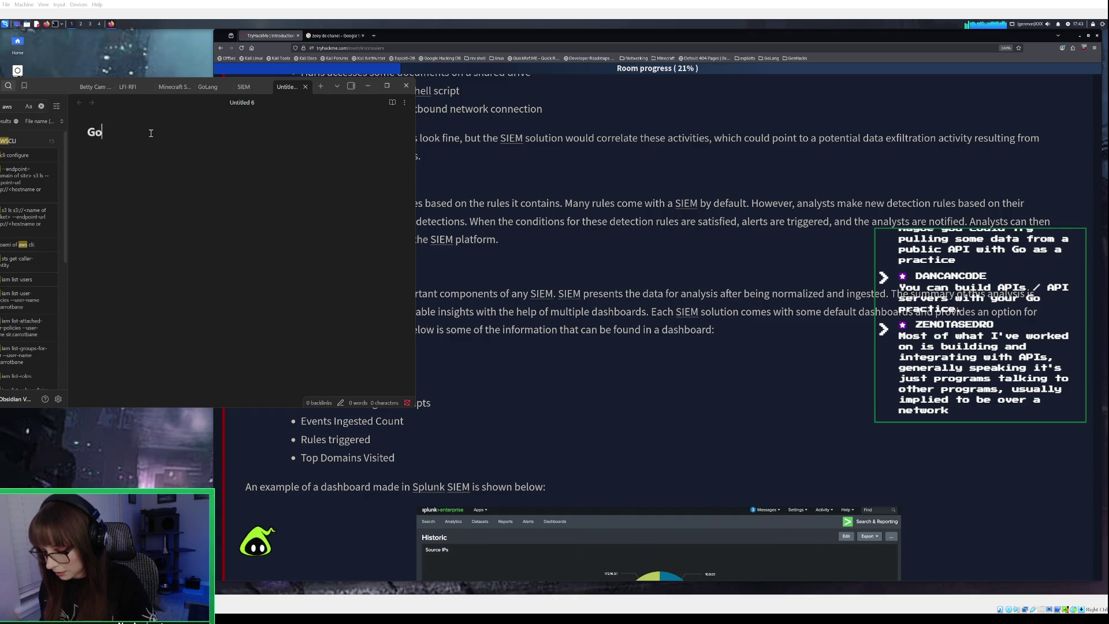
{"action": "type", "text": "lang Ideas"}
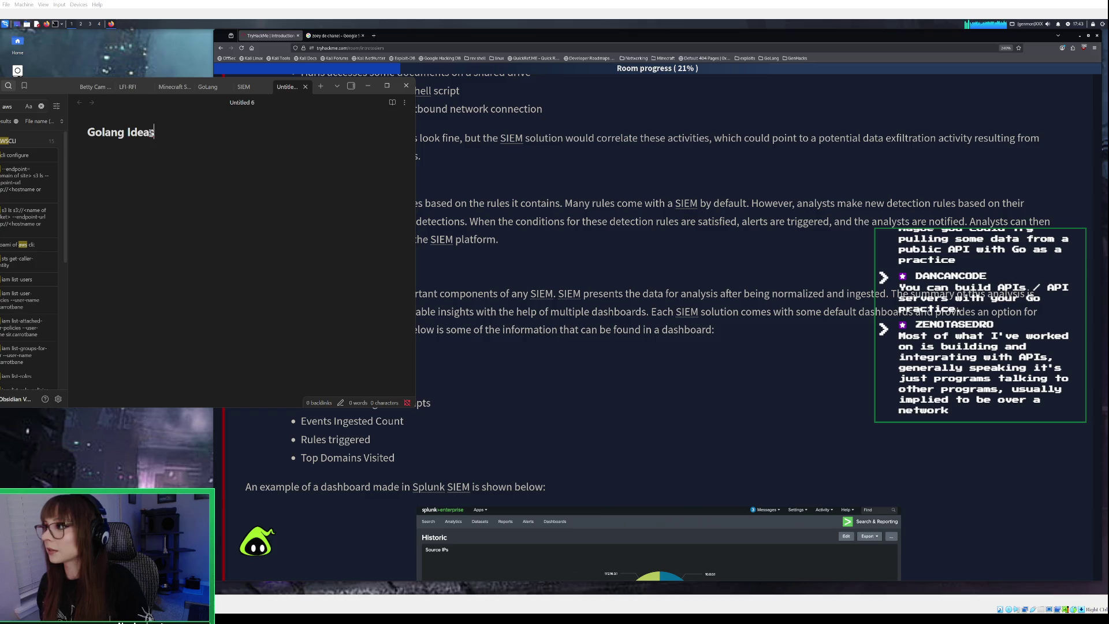
{"action": "key", "text": "Return"}
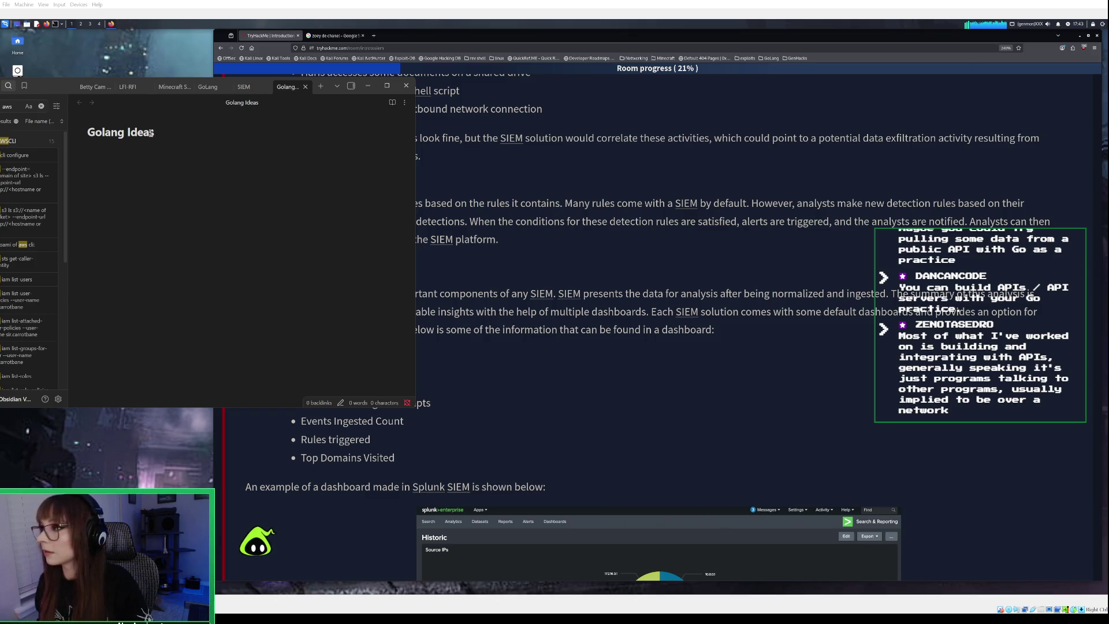
Extend the title to 'Golang Ideas and Projects' and move into the note body
{"action": "left_click", "coordinate": [171, 137]}
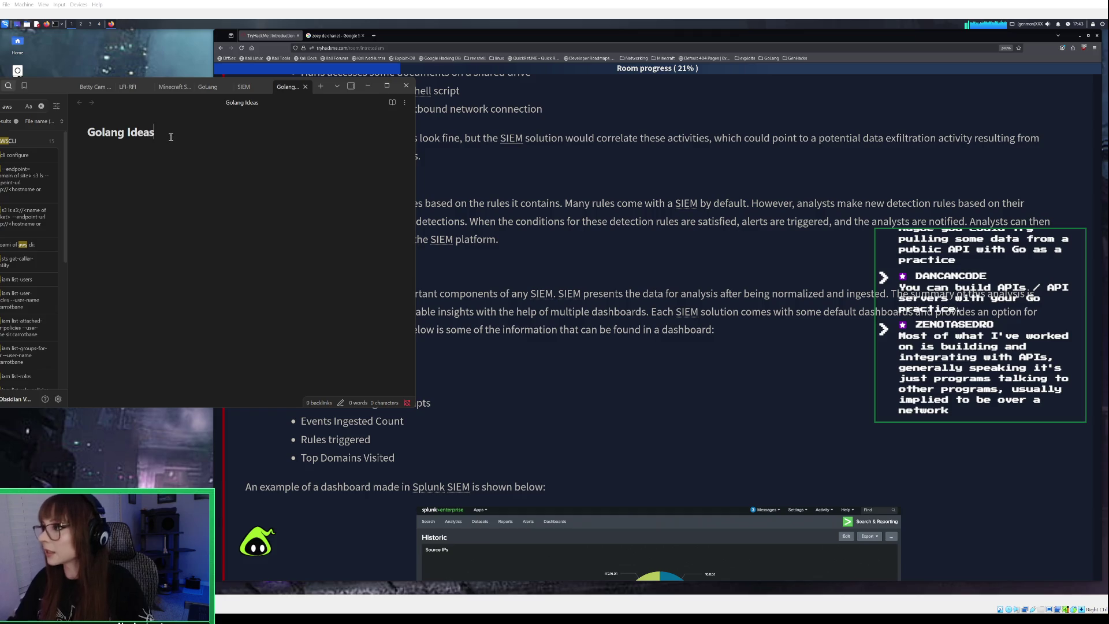
{"action": "type", "text": "and Projects"}
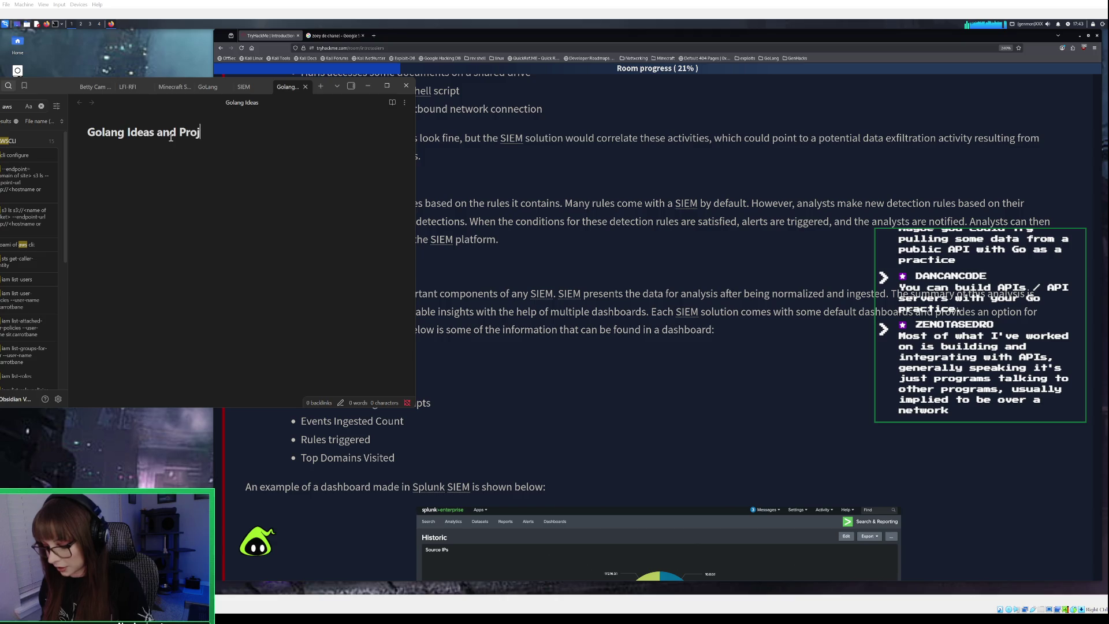
{"action": "key", "text": "Return"}
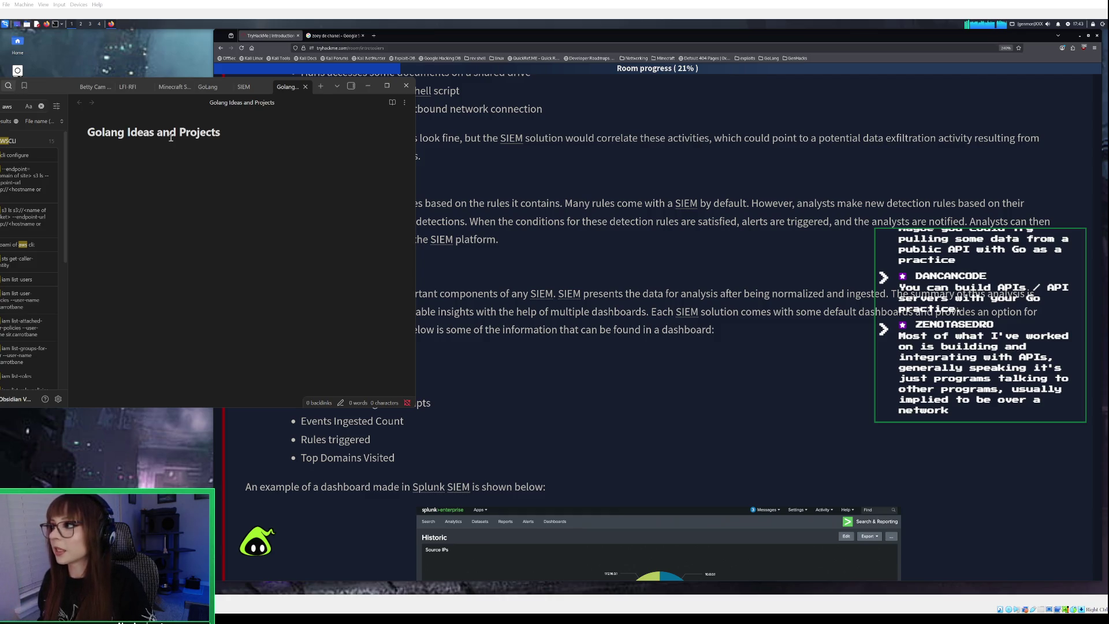
{"action": "type", "text": "buiu"}
{"action": "key", "text": "BackSpace"}
{"action": "key", "text": "BackSpace"}
{"action": "key", "text": "BackSpace"}
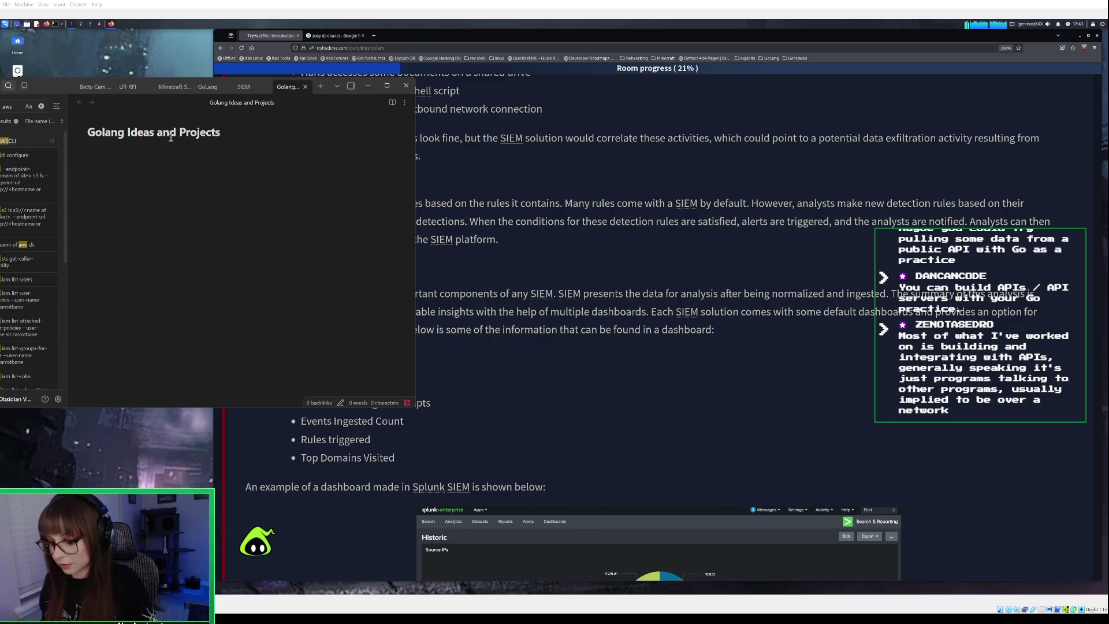
Add the first bullet 'pull some date from public APIs' to the note
{"action": "type", "text": "pull"}
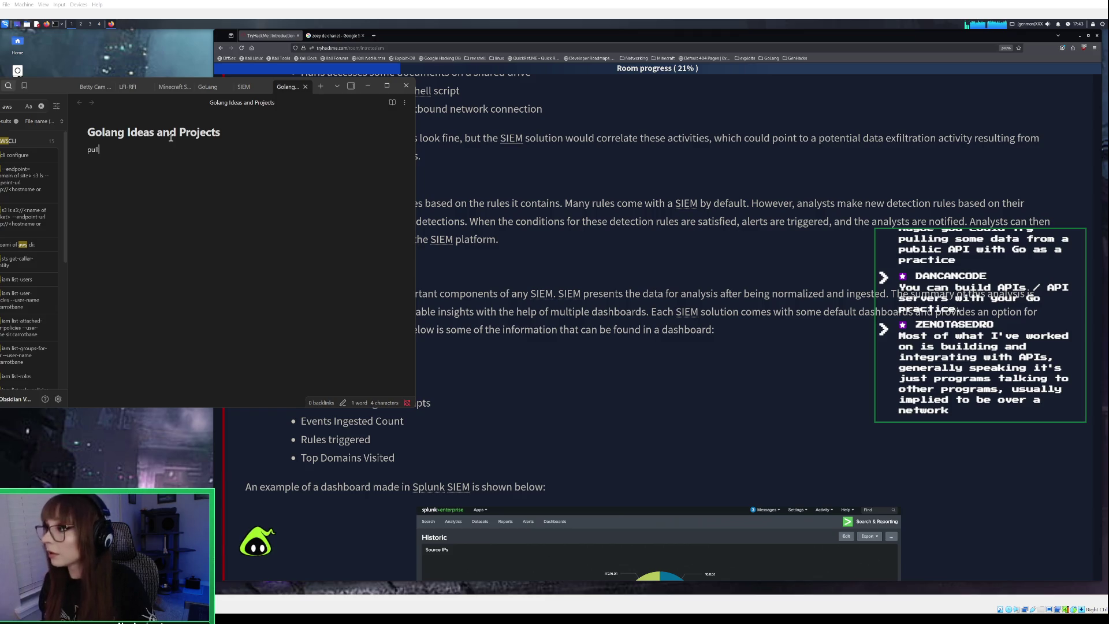
{"action": "key", "text": "BackSpace"}
{"action": "key", "text": "BackSpace"}
{"action": "key", "text": "BackSpace"}
{"action": "type", "text": "- "}
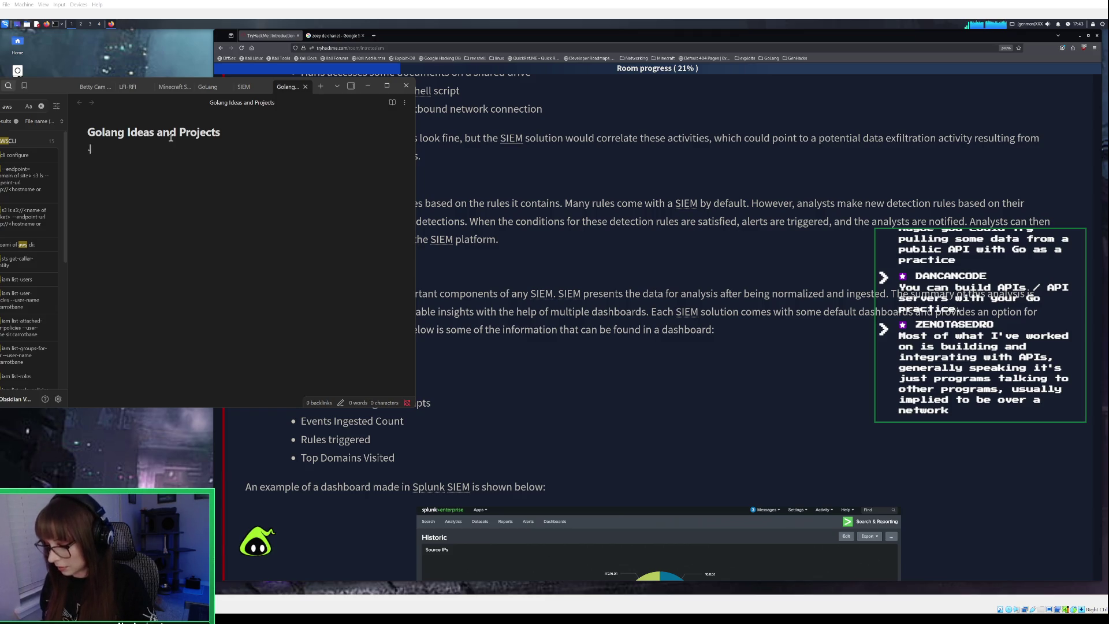
{"action": "type", "text": "pull "}
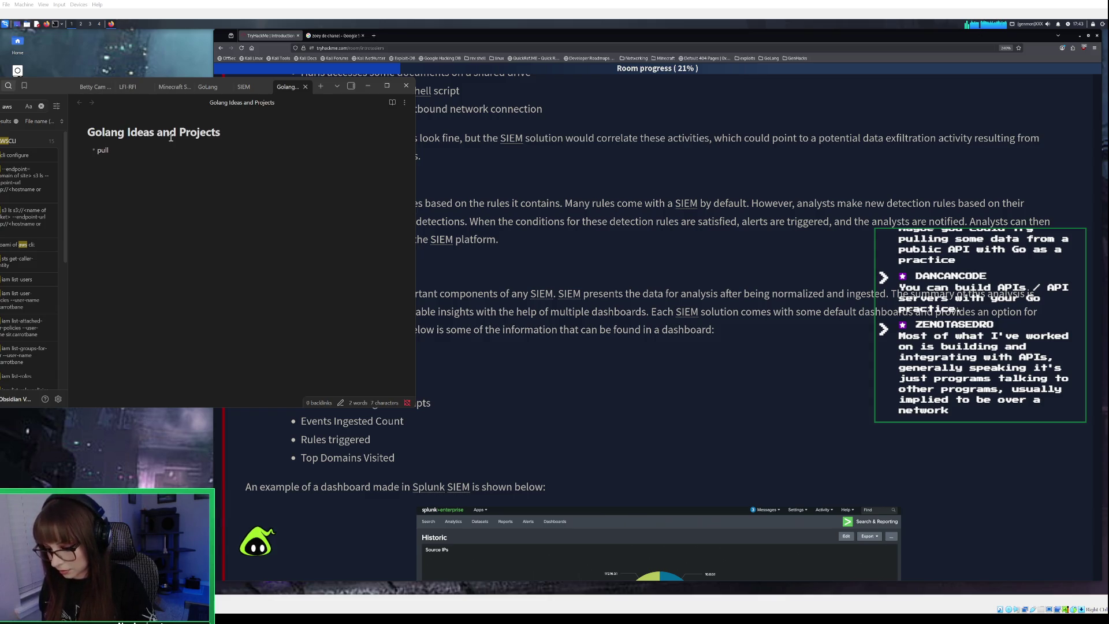
{"action": "type", "text": "some date"}
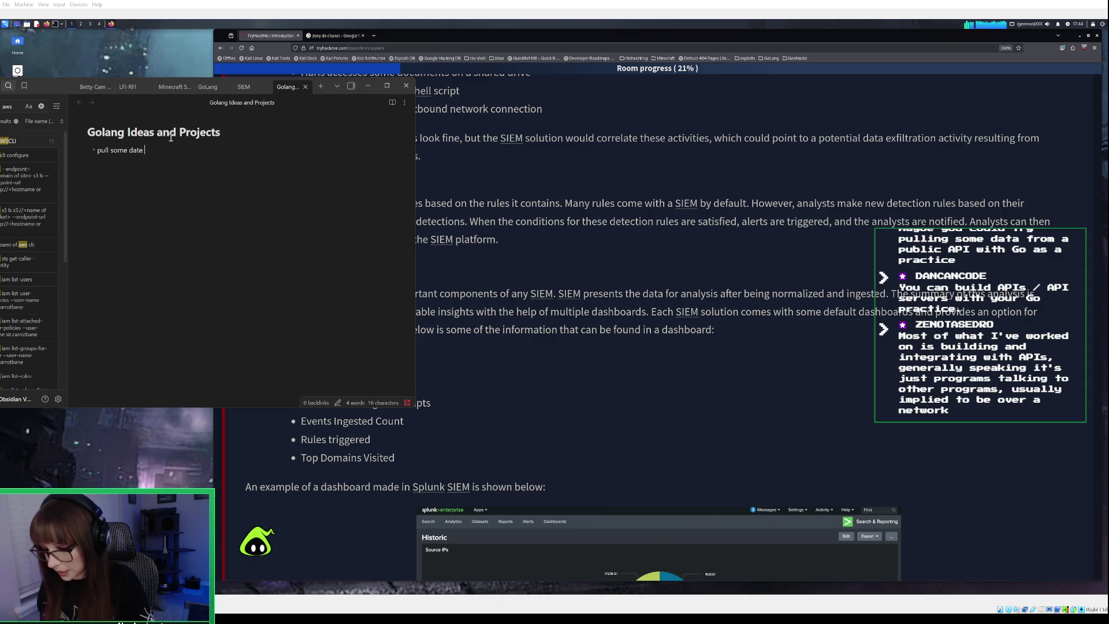
{"action": "type", "text": "from public APIs"}
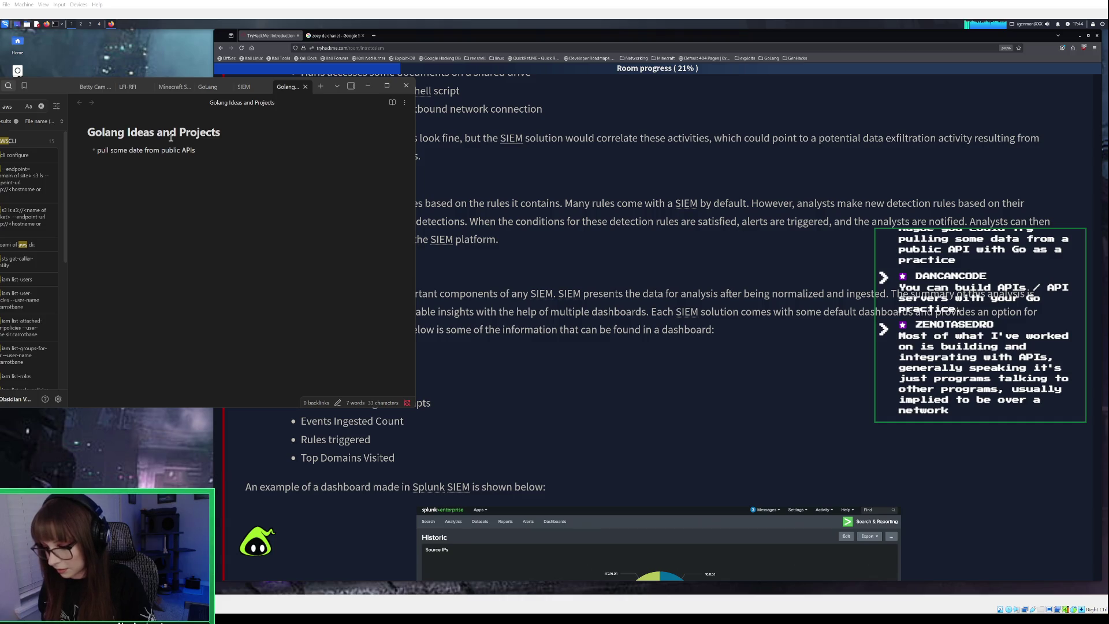
{"action": "key", "text": "Return"}
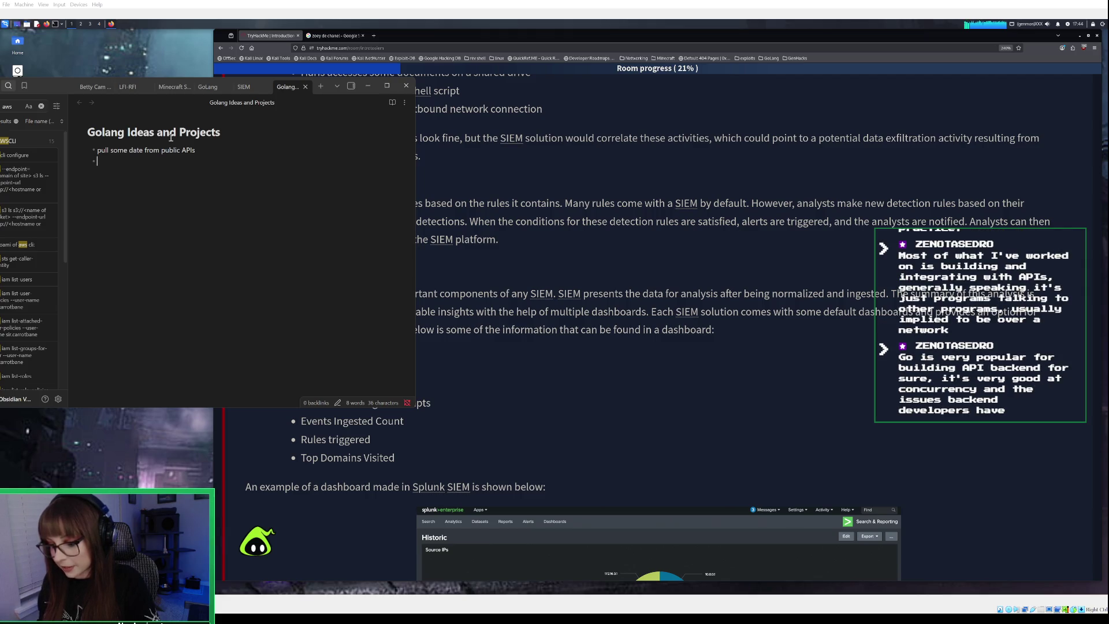
Add a second bullet 'build APIs server' and minimize Obsidian
{"action": "type", "text": "bu"}
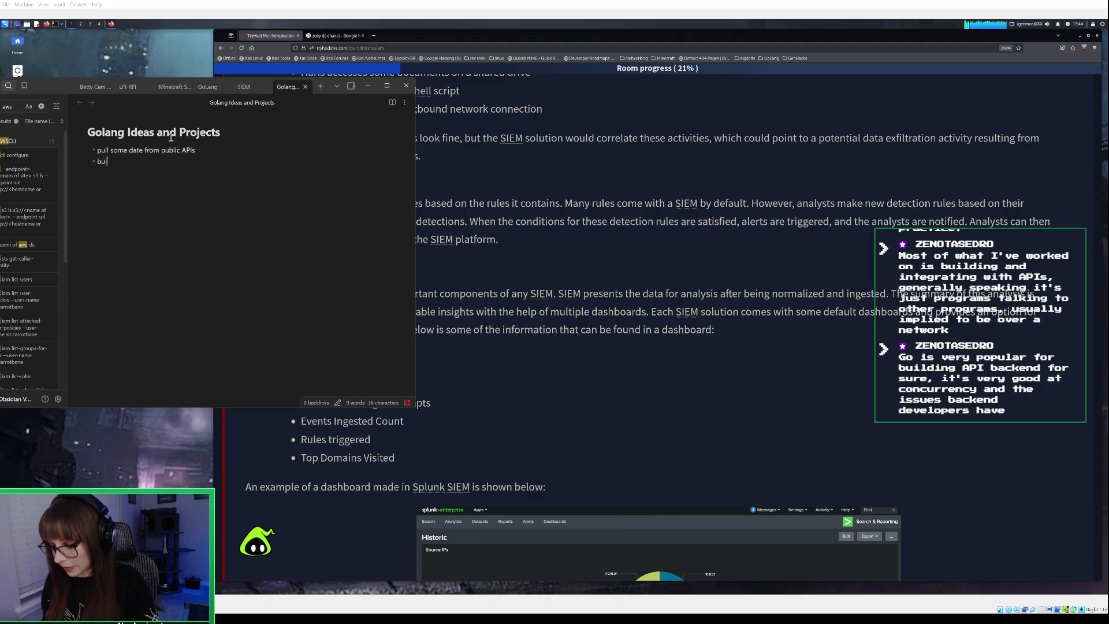
{"action": "type", "text": "ild A"}
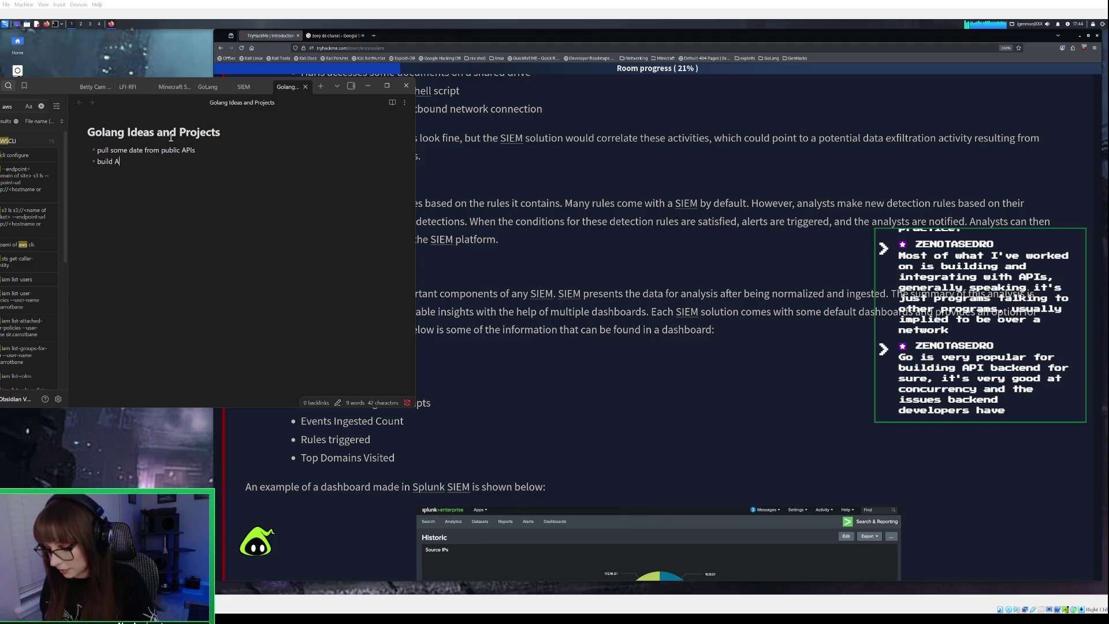
{"action": "type", "text": "PI"}
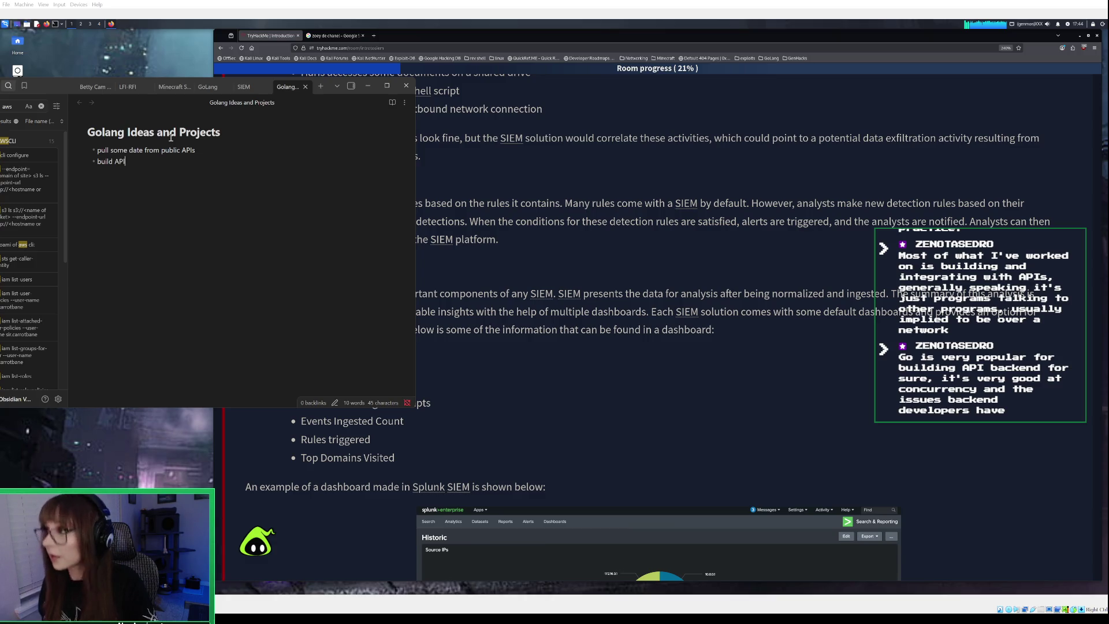
{"action": "type", "text": "s "}
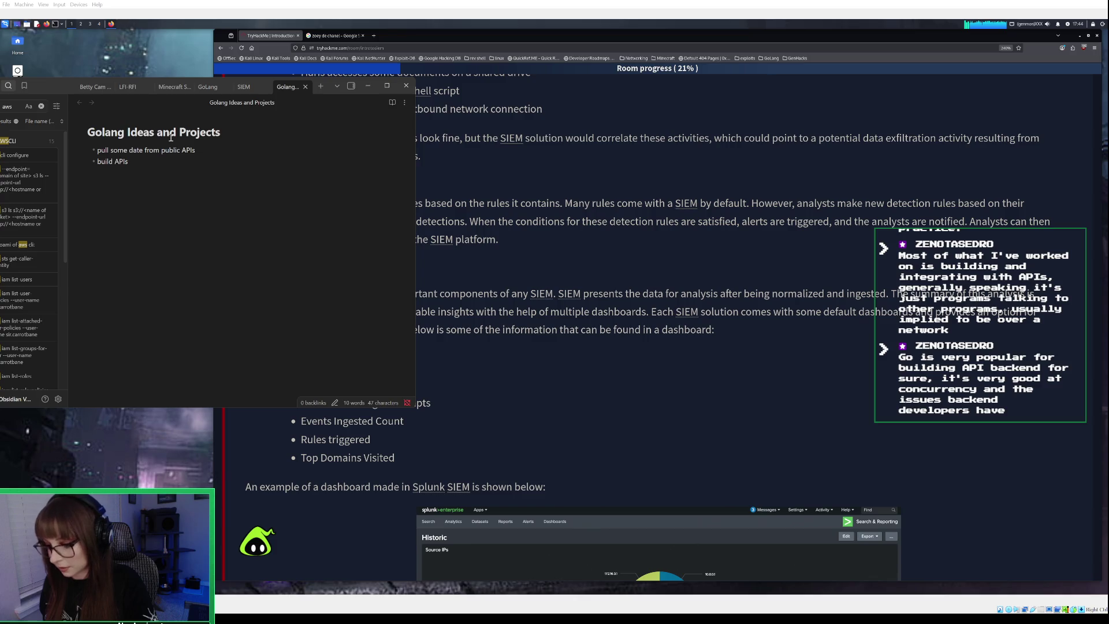
{"action": "type", "text": "serer"}
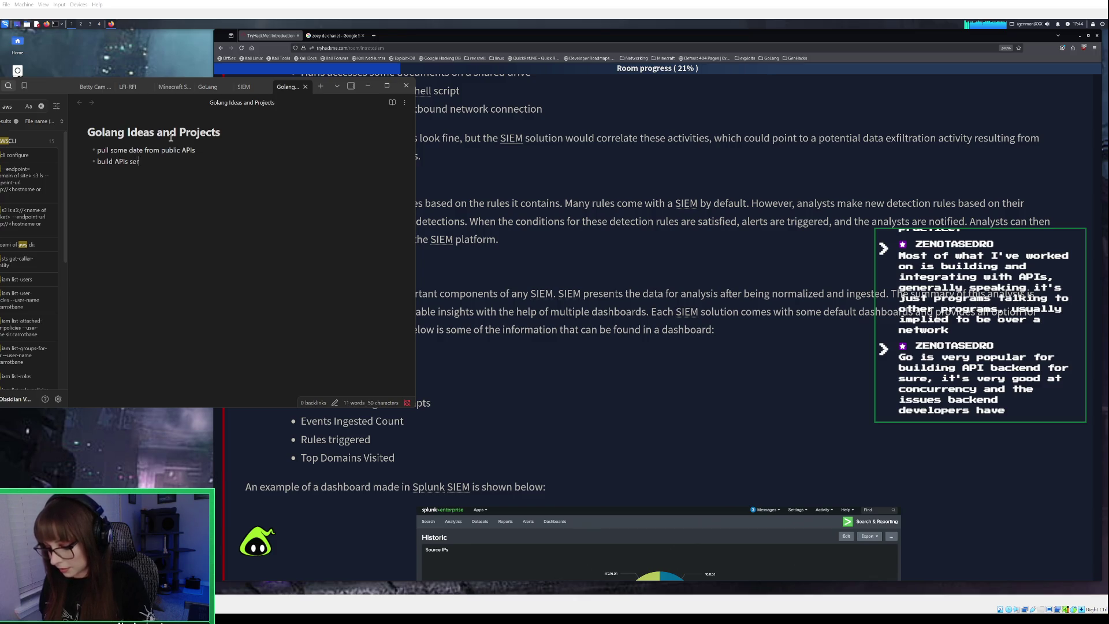
{"action": "key", "text": "Return"}
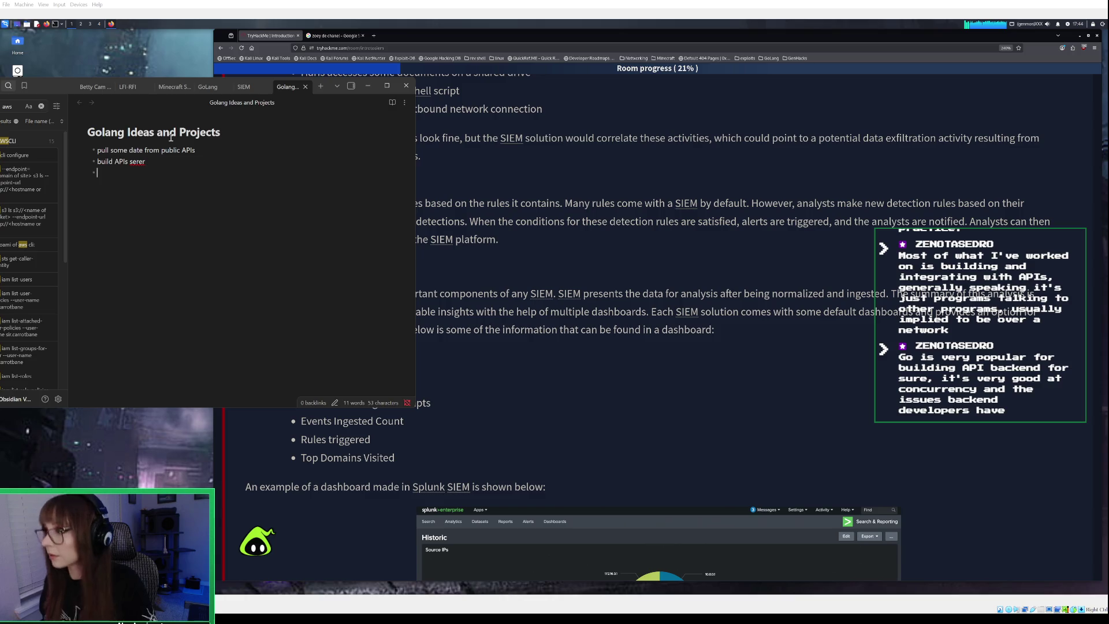
{"action": "key", "text": "BackSpace"}
{"action": "key", "text": "BackSpace"}
{"action": "key", "text": "BackSpace"}
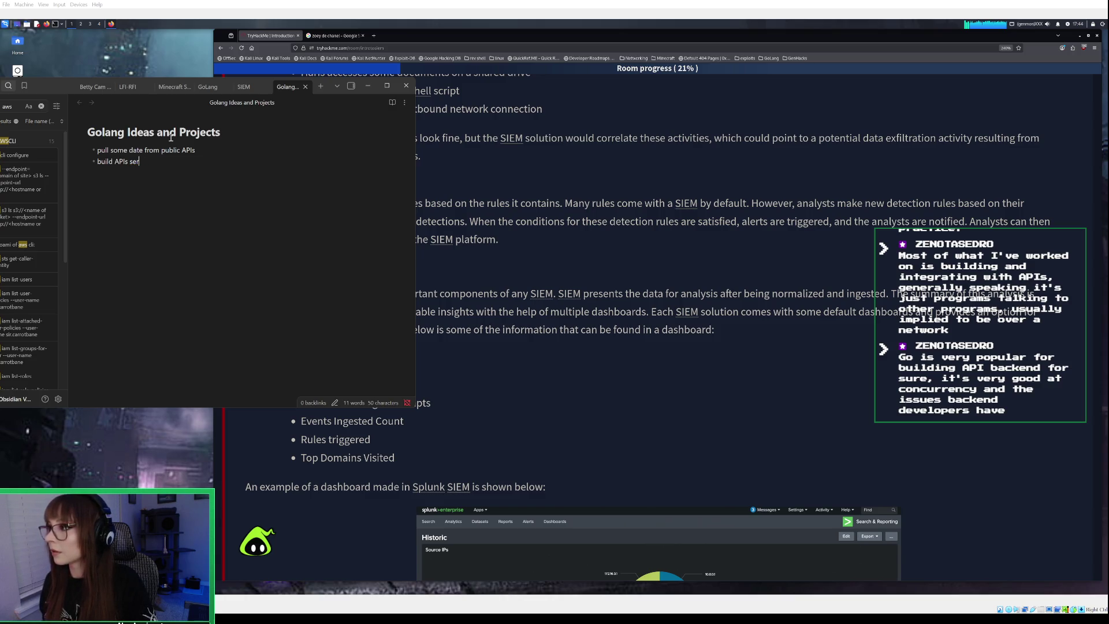
{"action": "type", "text": "ver"}
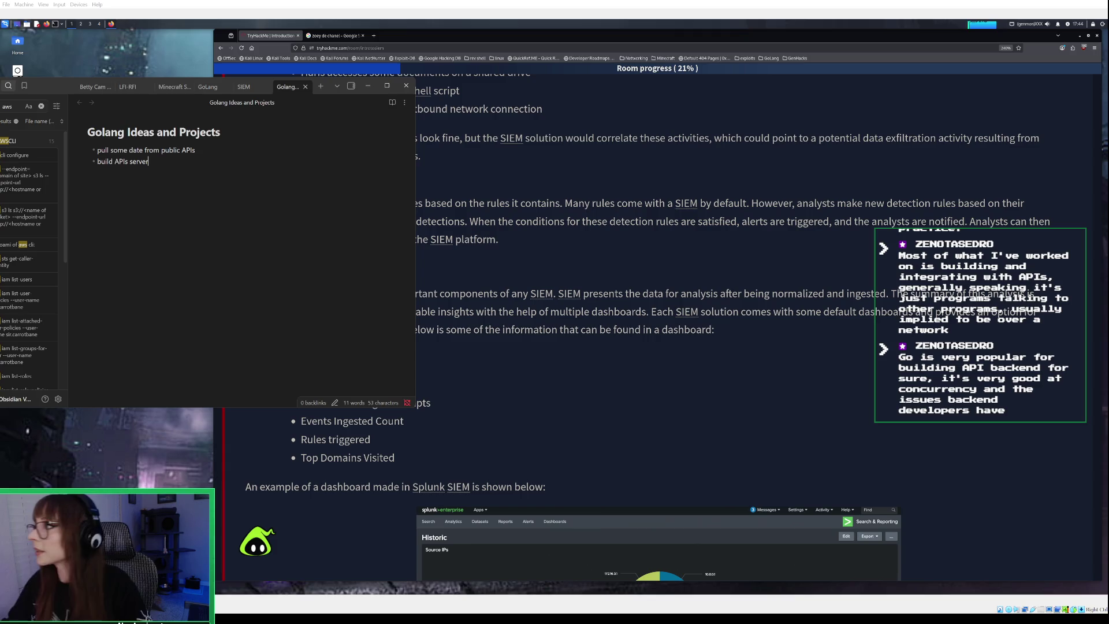
{"action": "left_click", "coordinate": [368, 86]}
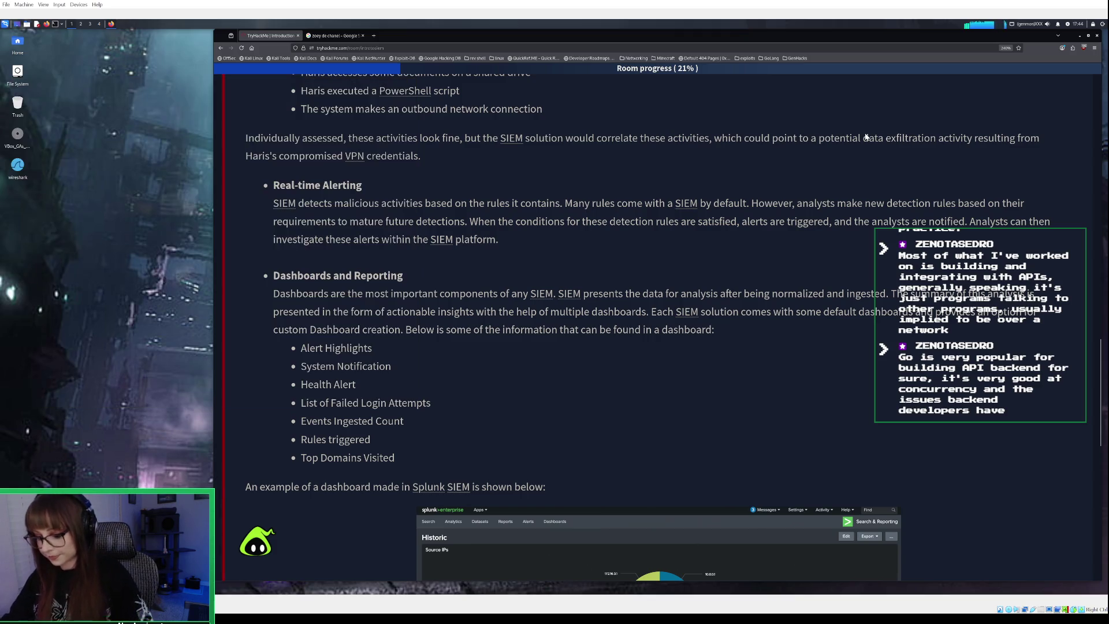
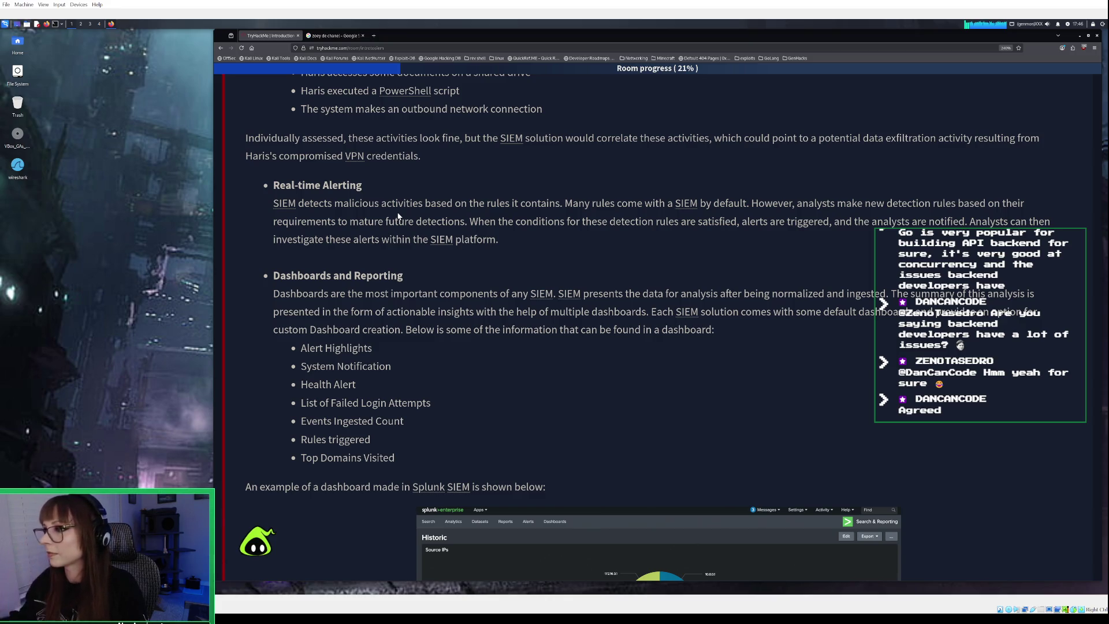
Highlight 'Many rules come with a SIEM by default.' in Real-time Alerting and continue reading
{"action": "mouse_move", "coordinate": [566, 203]}
{"action": "left_mouse_down"}
{"action": "mouse_move", "coordinate": [765, 212]}
{"action": "mouse_move", "coordinate": [749, 210]}
{"action": "left_mouse_up"}
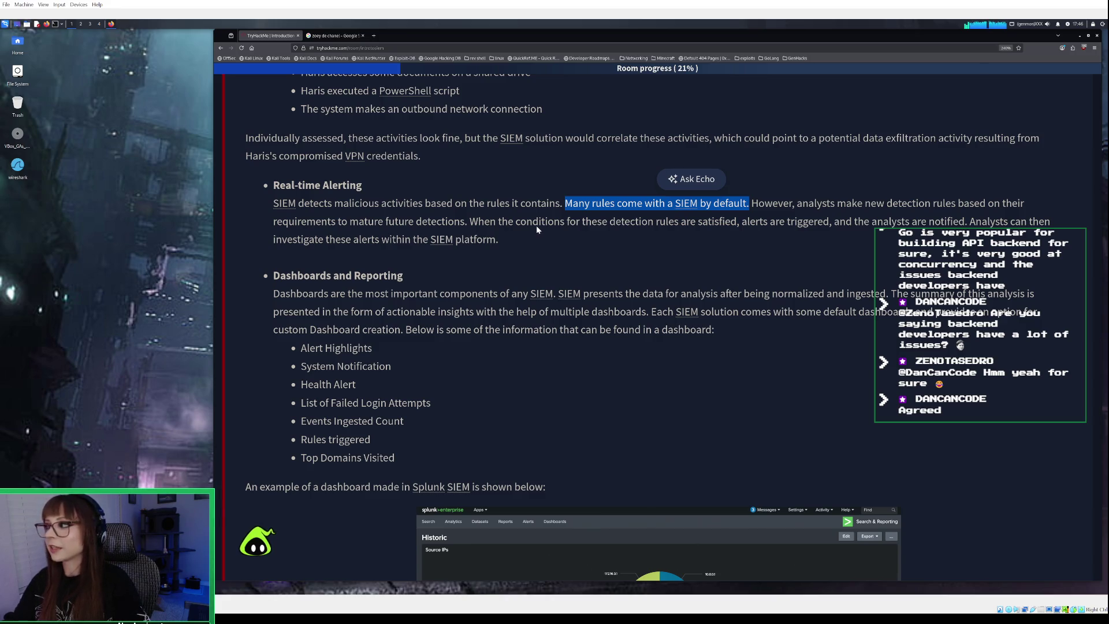
{"action": "scroll", "coordinate": [319, 256], "scroll_direction": "down", "scroll_amount": 1}
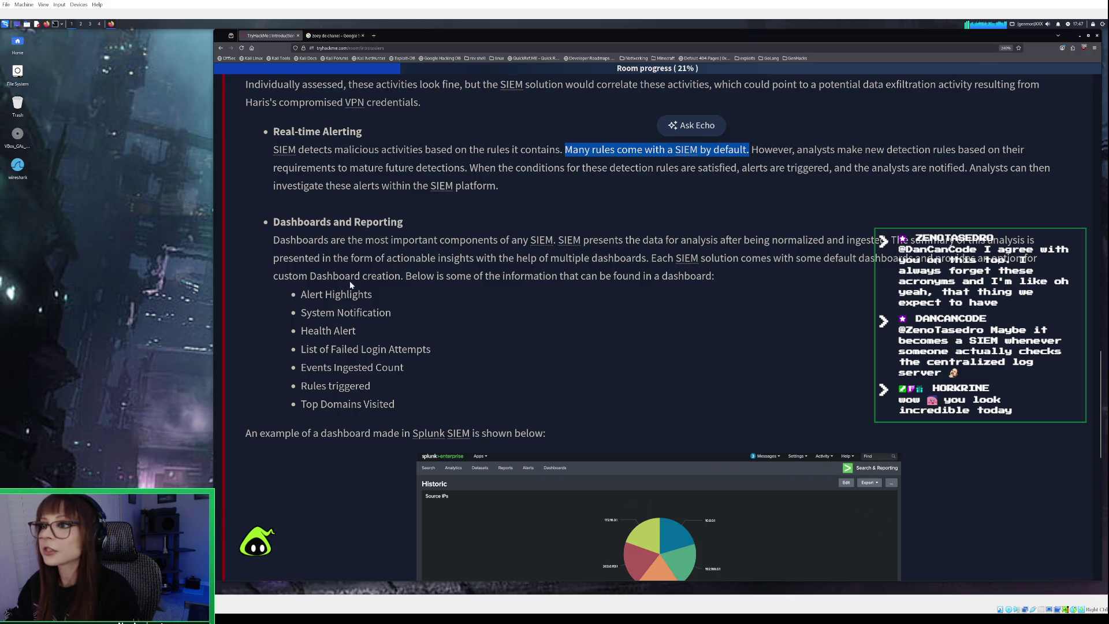
{"action": "left_click", "coordinate": [318, 274]}
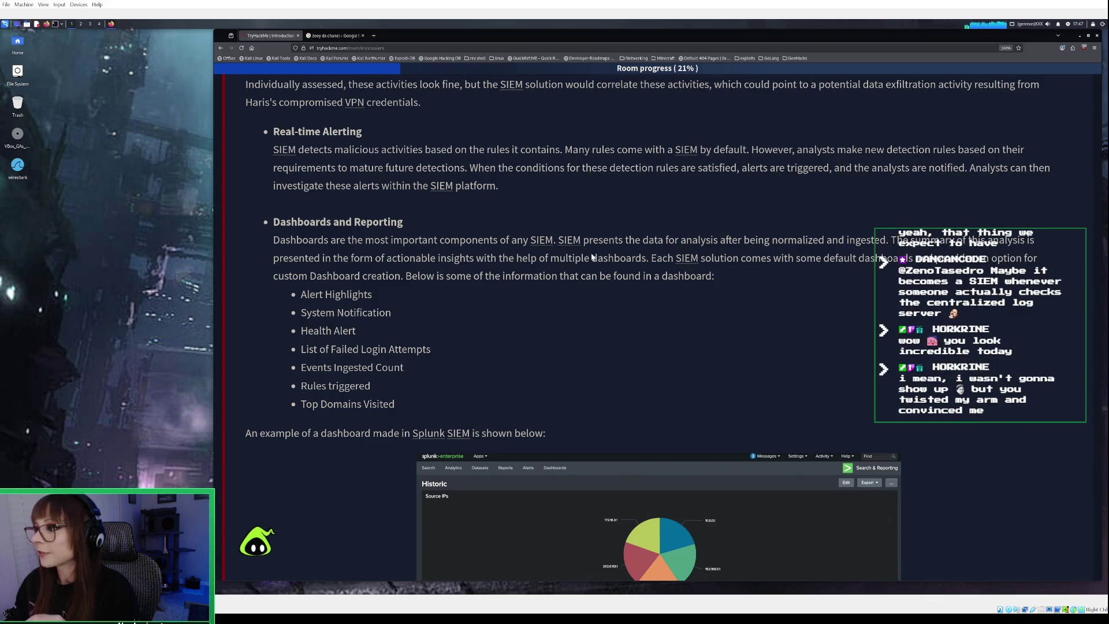
{"action": "scroll", "coordinate": [592, 256], "scroll_direction": "down", "scroll_amount": 1}
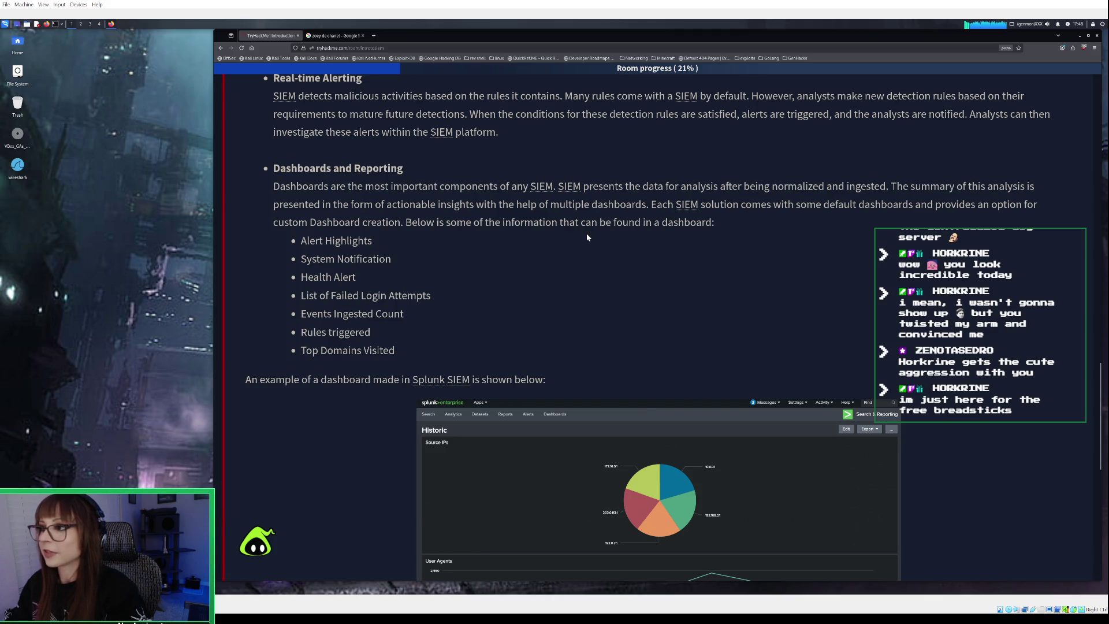
{"action": "scroll", "coordinate": [517, 250], "scroll_direction": "down", "scroll_amount": 2}
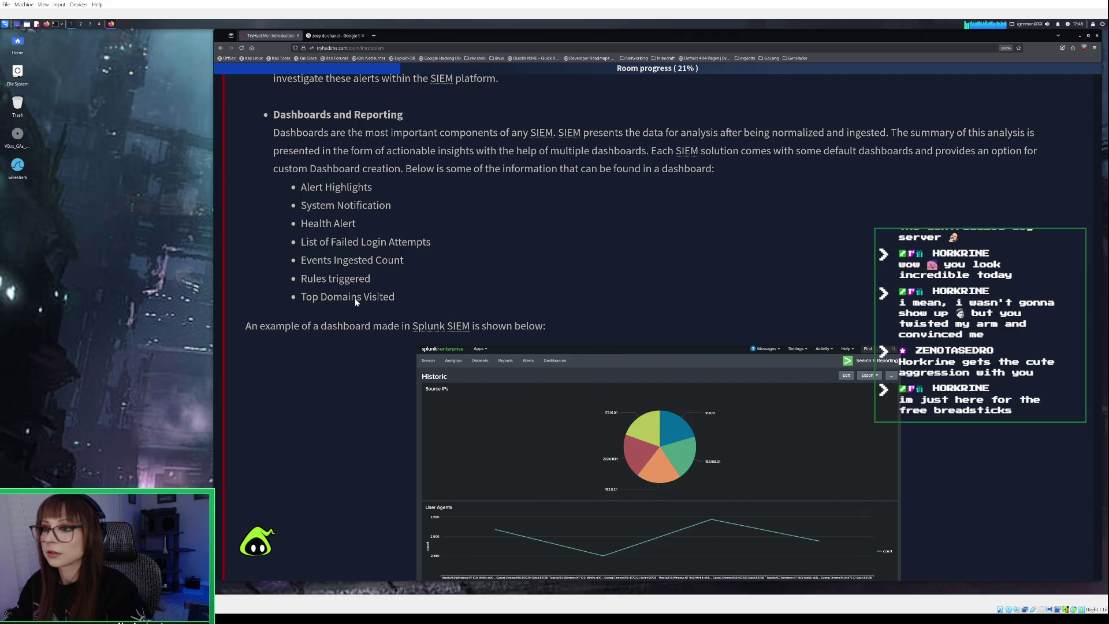
{"action": "scroll", "coordinate": [356, 299], "scroll_direction": "down", "scroll_amount": 1}
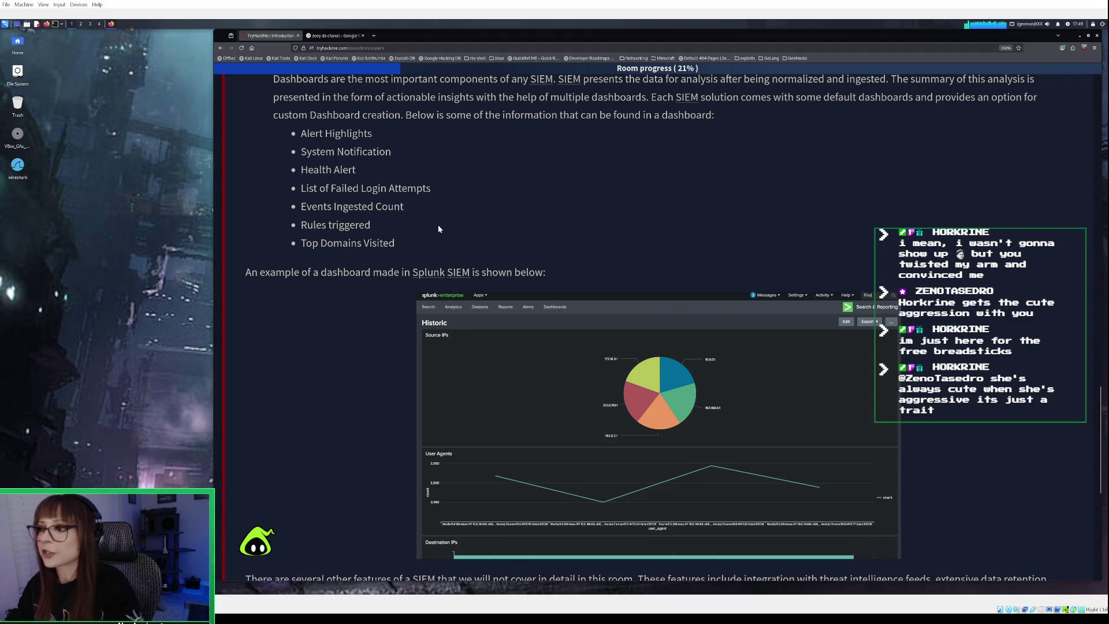
{"action": "scroll", "coordinate": [438, 227], "scroll_direction": "down", "scroll_amount": 3}
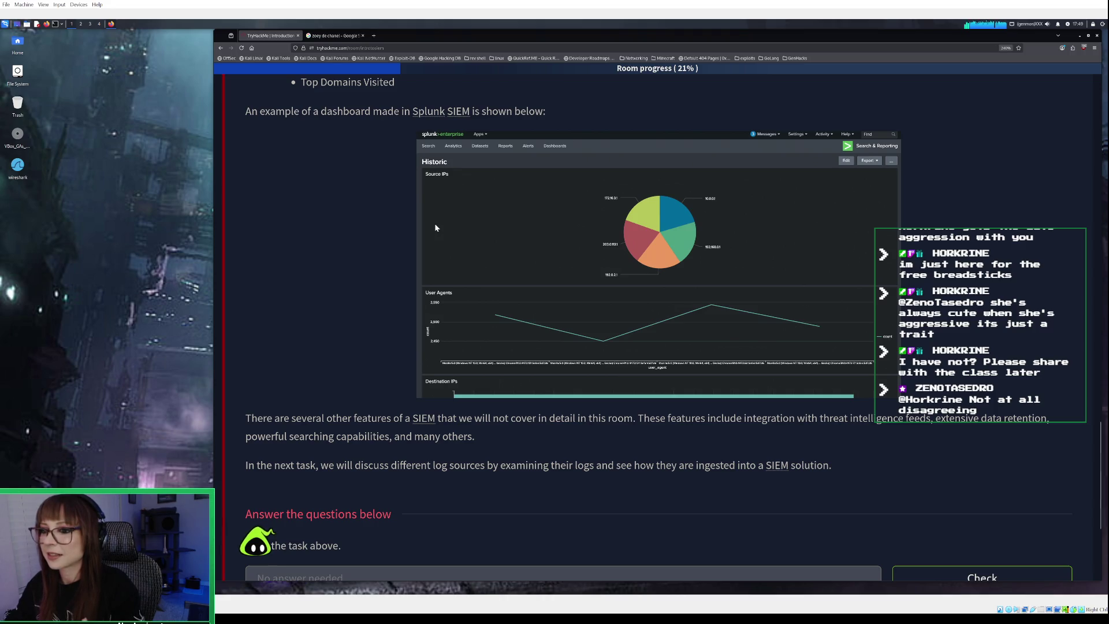
{"action": "scroll", "coordinate": [435, 229], "scroll_direction": "down", "scroll_amount": 1}
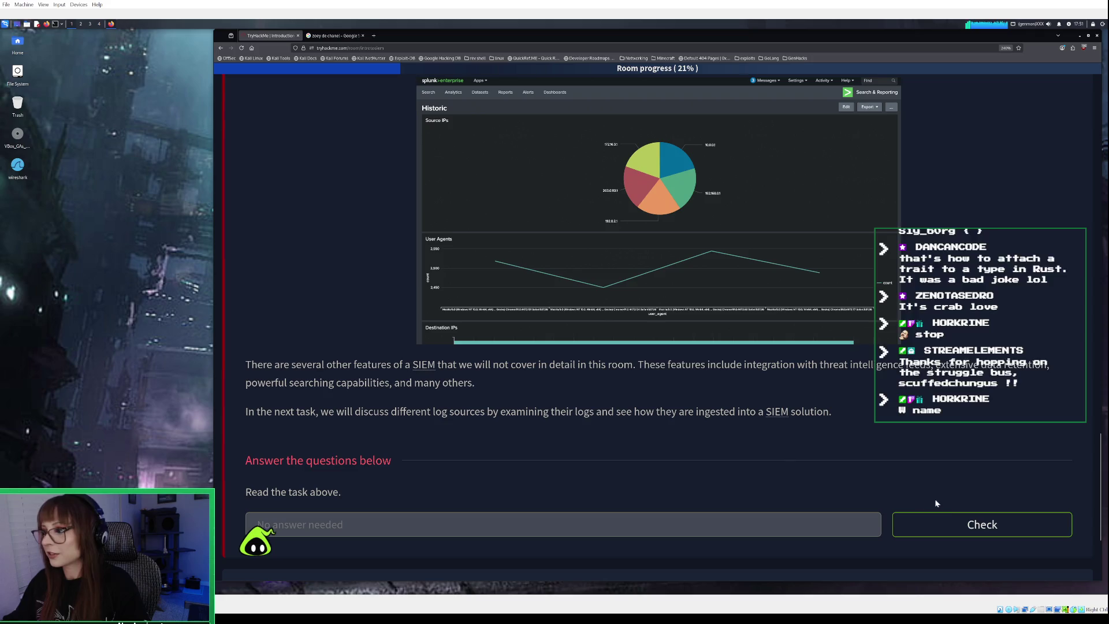
Complete the Task 3 read-only question (room at 28%) and expand Task 4, Log Sources and Ingestion
{"action": "left_click", "coordinate": [943, 536]}
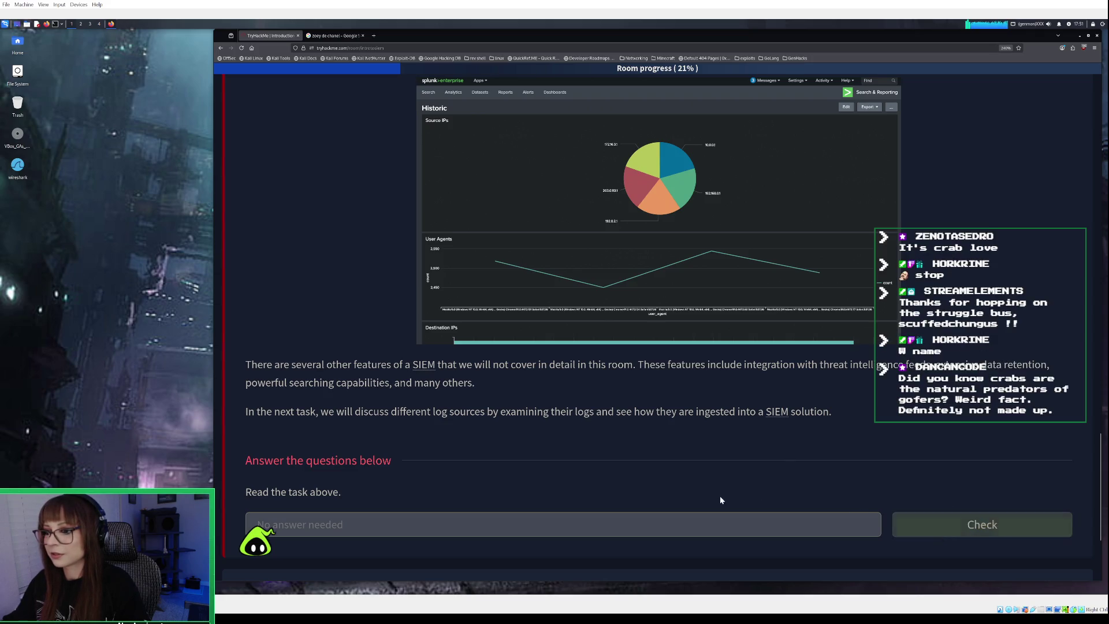
{"action": "scroll", "coordinate": [720, 496], "scroll_direction": "down", "scroll_amount": 1}
{"action": "scroll", "coordinate": [719, 499], "scroll_direction": "down", "scroll_amount": 1}
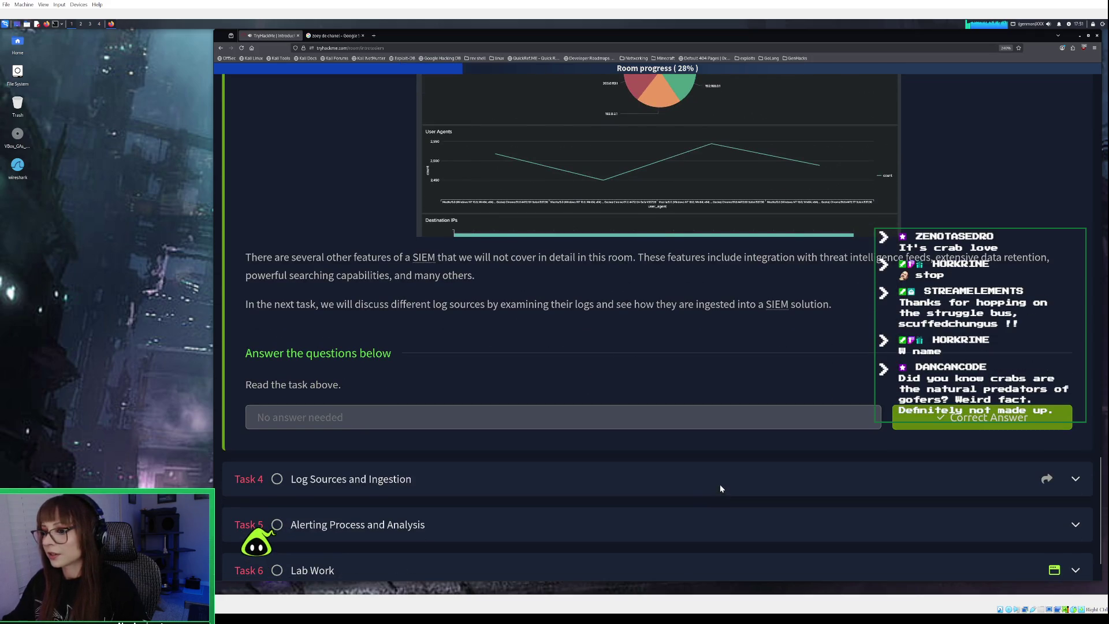
{"action": "left_click", "coordinate": [720, 480]}
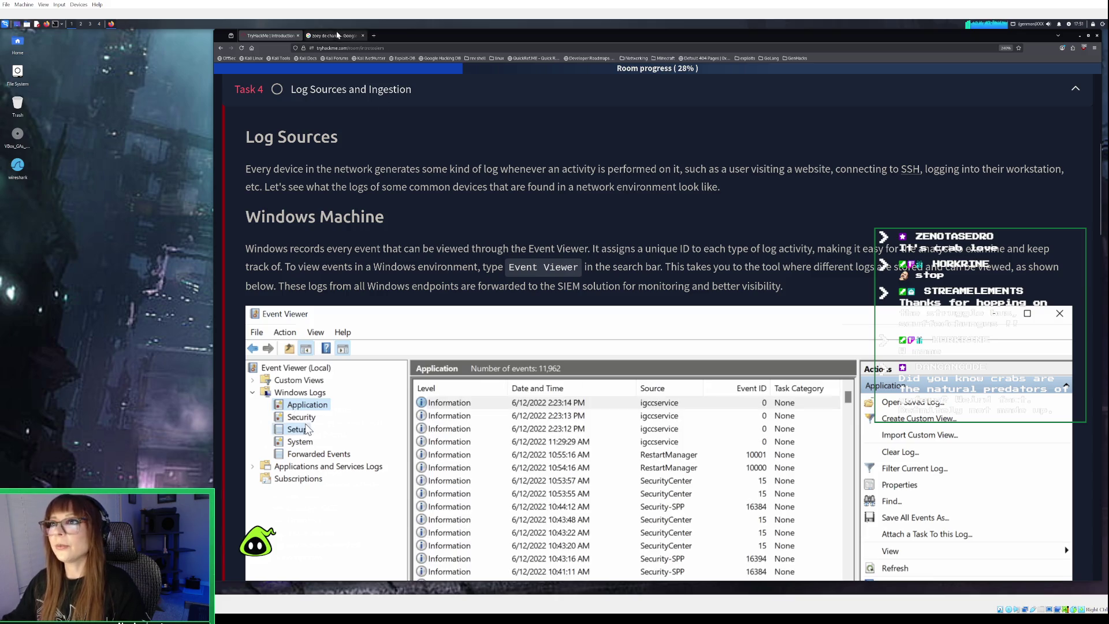
{"action": "left_click", "coordinate": [352, 36]}
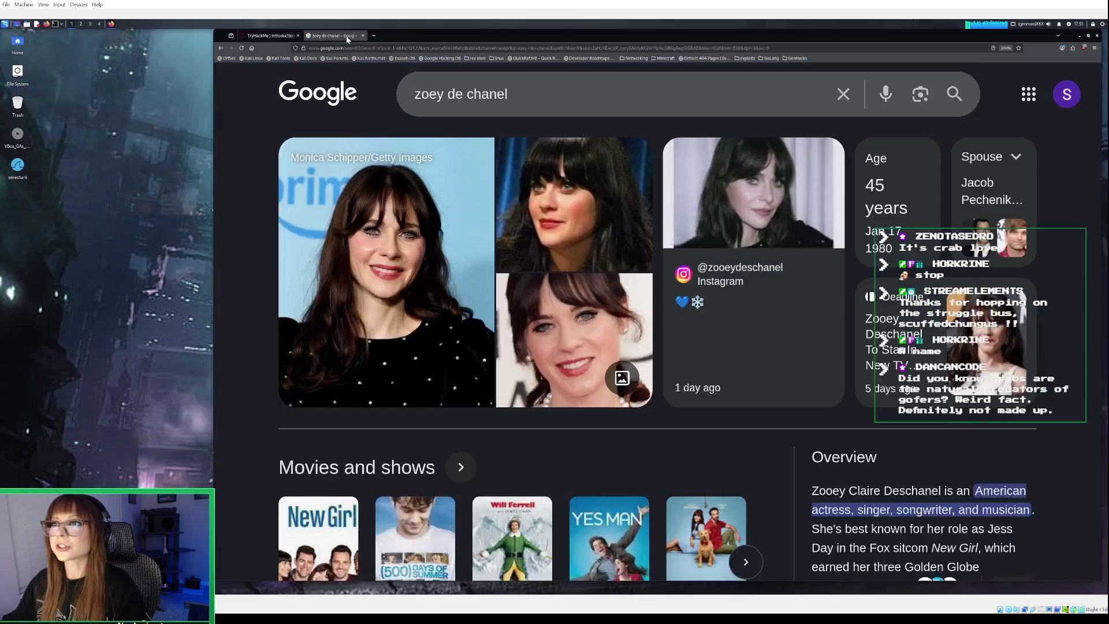
Search Google for 'battle of crab and gopher'
{"action": "left_click", "coordinate": [348, 48]}
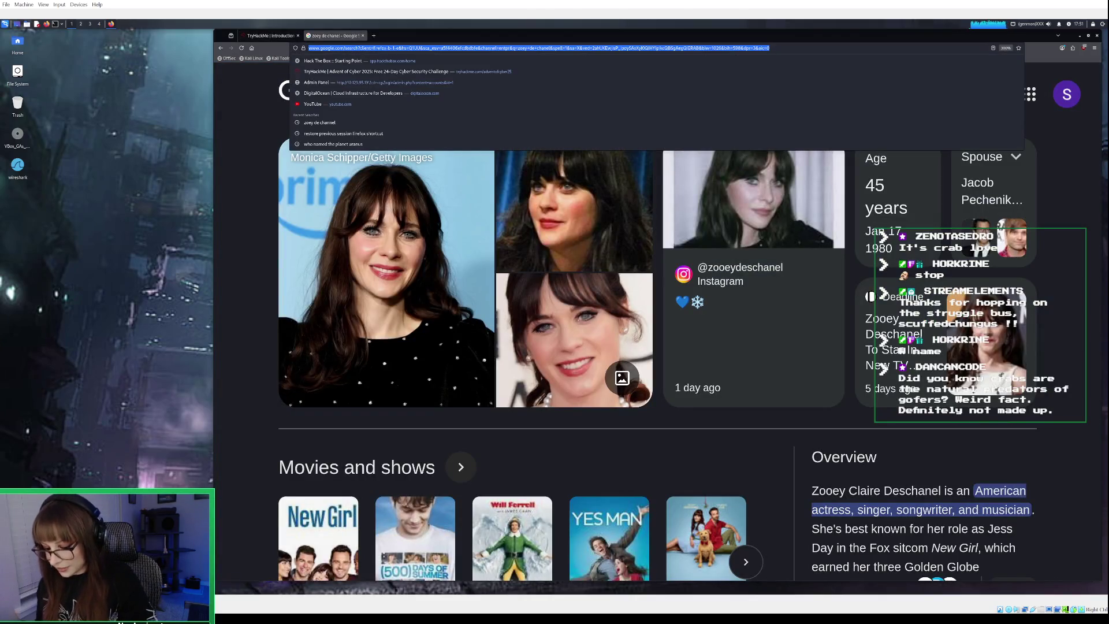
{"action": "type", "text": "battle o"}
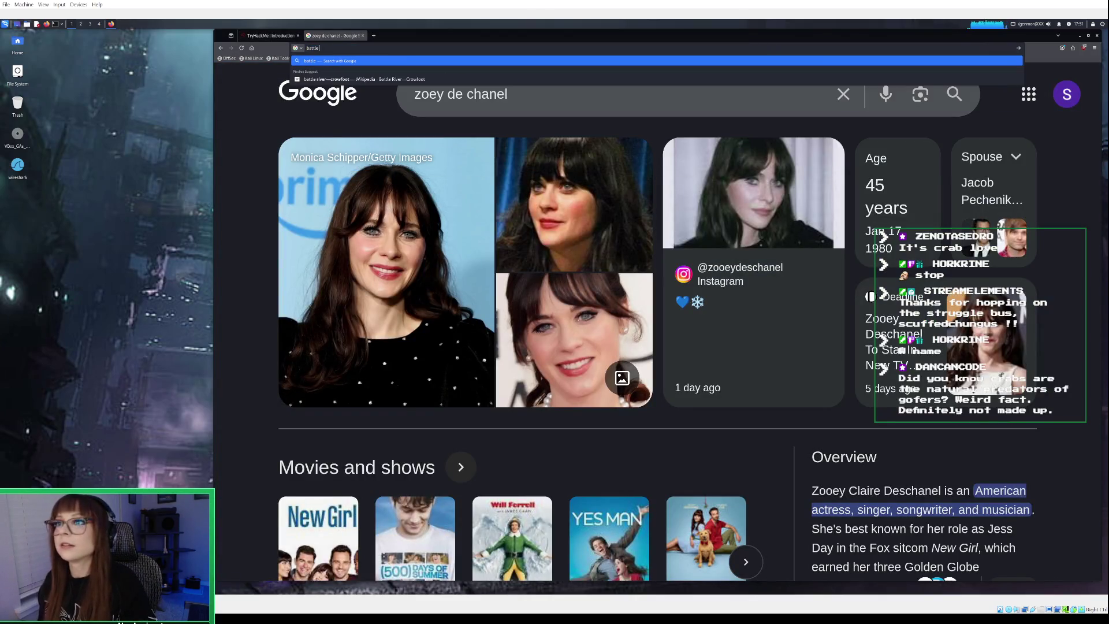
{"action": "type", "text": "f cra"}
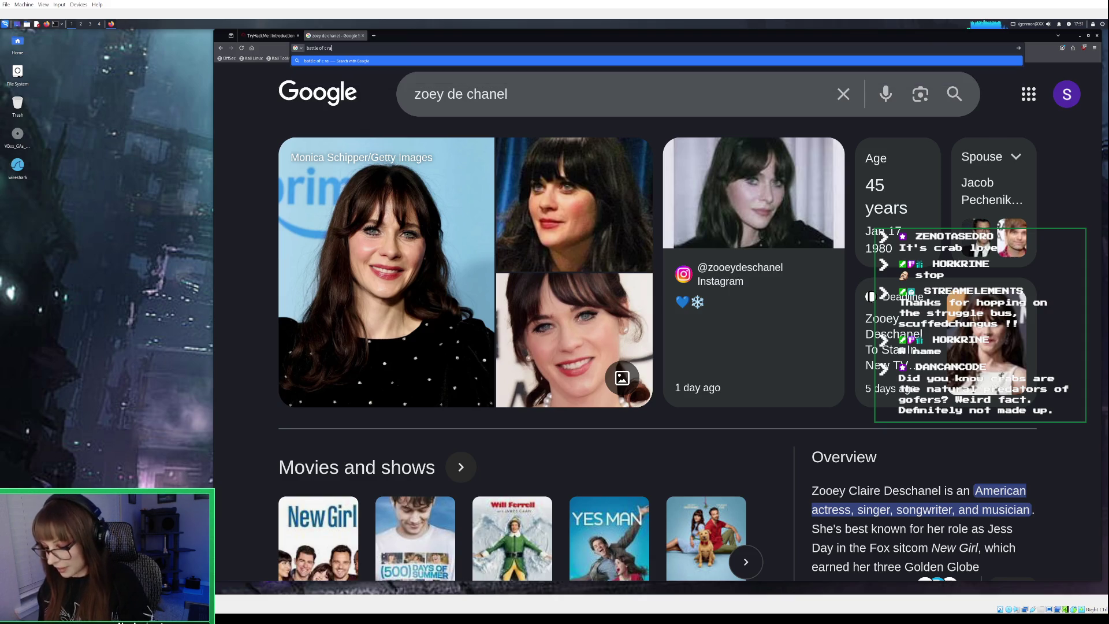
{"action": "type", "text": "b and gopher"}
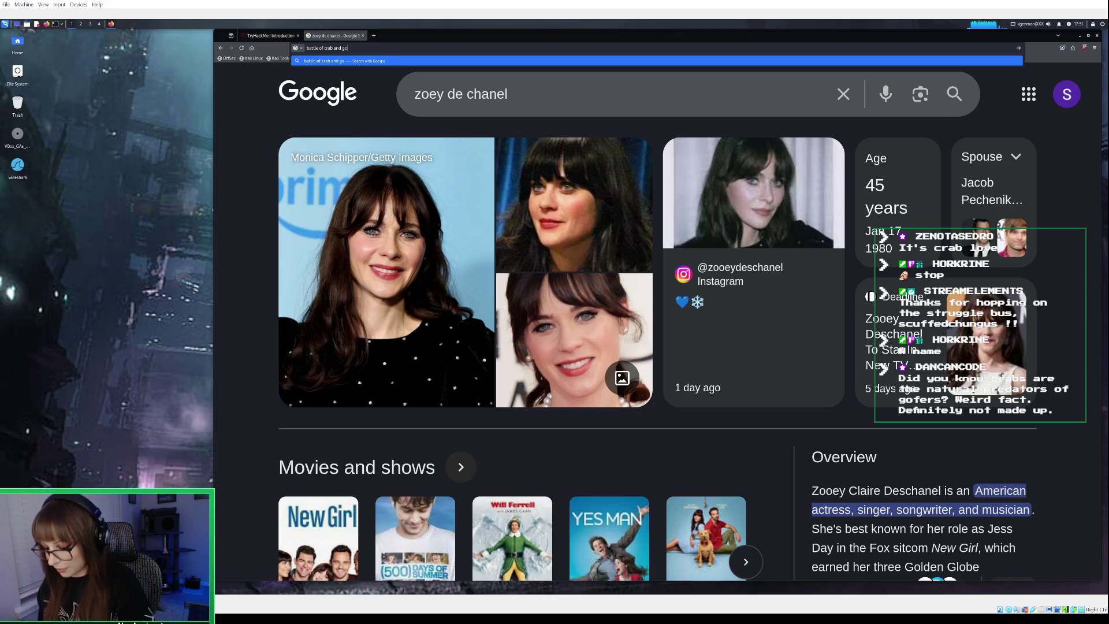
{"action": "key", "text": "Return"}
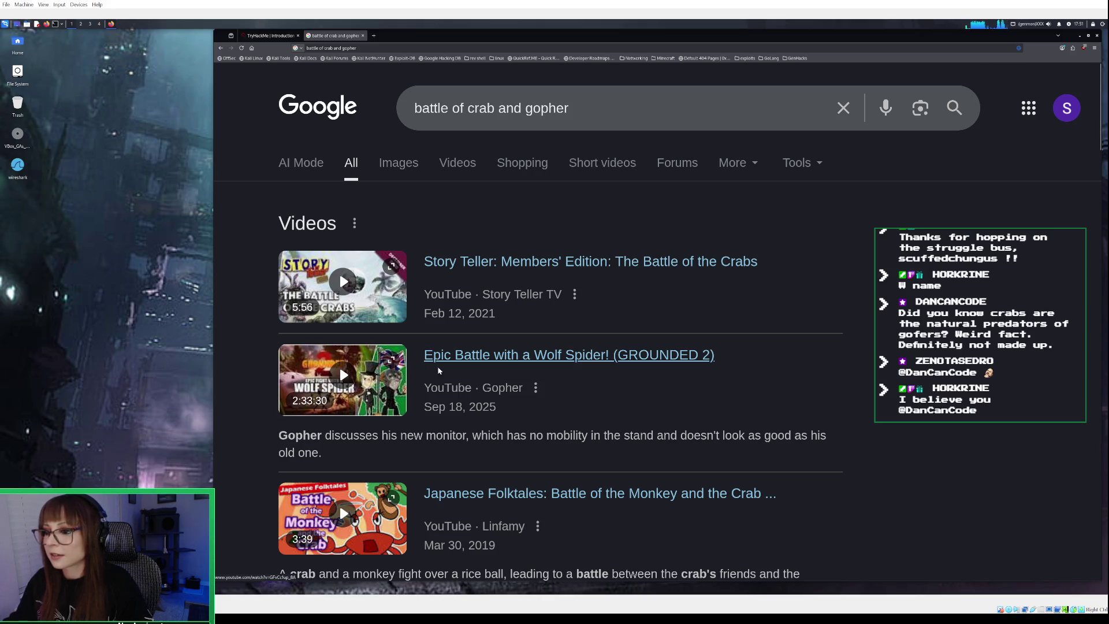
Skim the crab-and-gopher results, then close that tab to return to Task 4
{"action": "scroll", "coordinate": [438, 371], "scroll_direction": "down", "scroll_amount": 3}
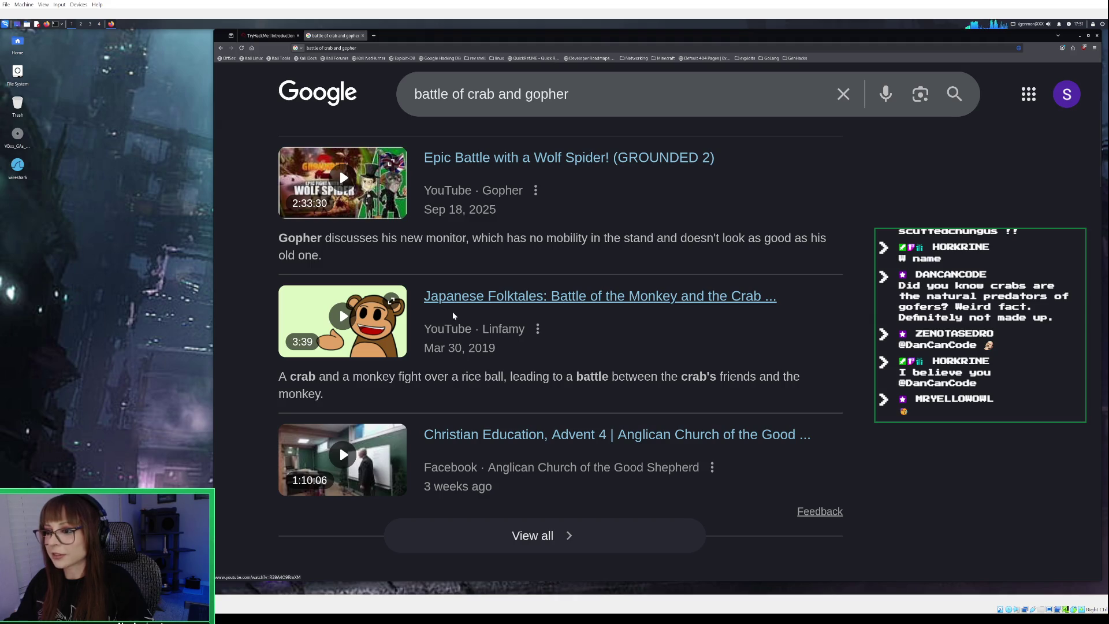
{"action": "scroll", "coordinate": [453, 315], "scroll_direction": "down", "scroll_amount": 3}
{"action": "scroll", "coordinate": [452, 315], "scroll_direction": "down", "scroll_amount": 1}
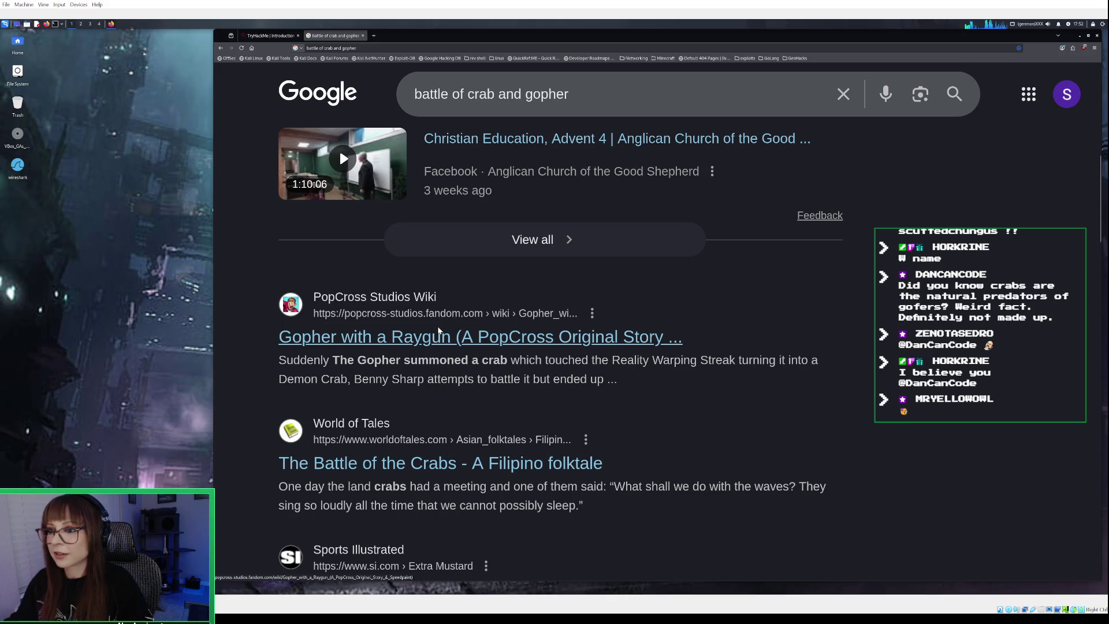
{"action": "scroll", "coordinate": [434, 340], "scroll_direction": "down", "scroll_amount": 1}
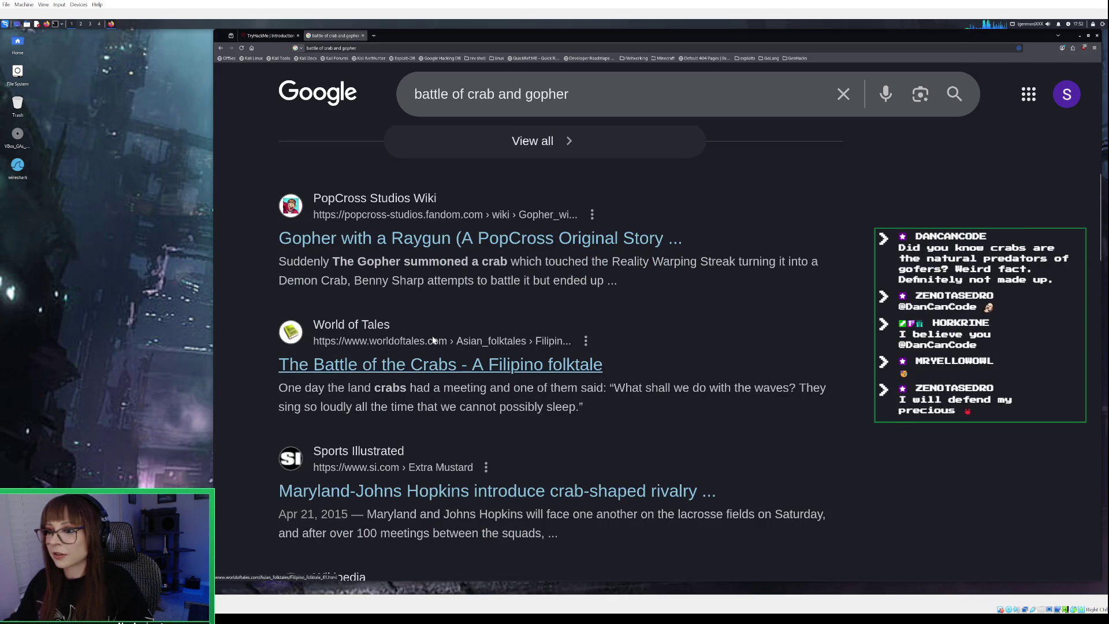
{"action": "scroll", "coordinate": [433, 340], "scroll_direction": "down", "scroll_amount": 1}
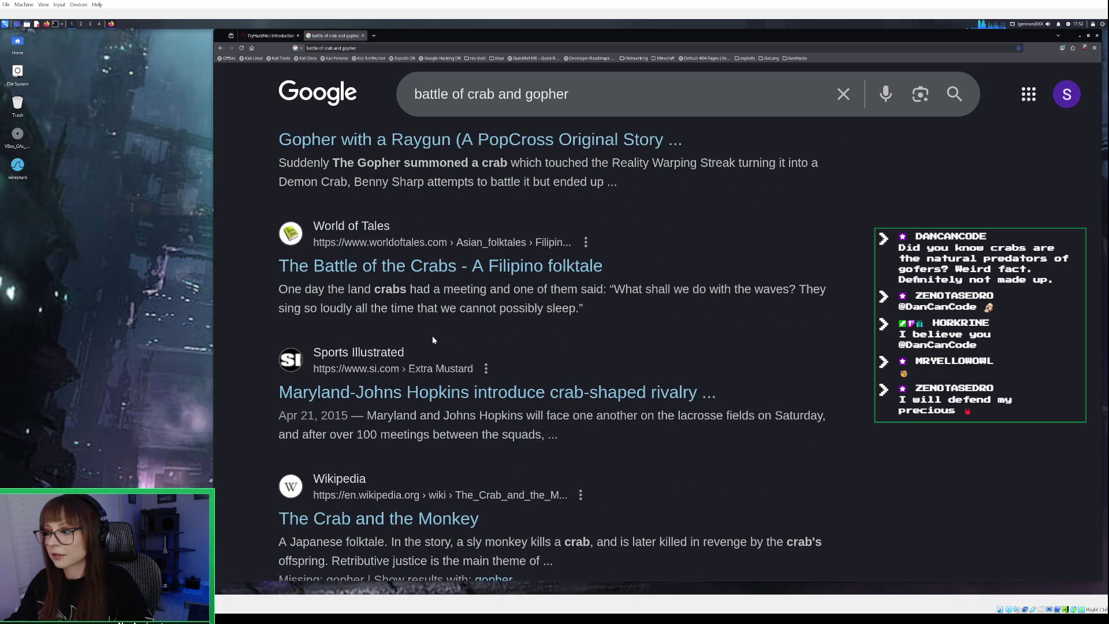
{"action": "scroll", "coordinate": [433, 339], "scroll_direction": "down", "scroll_amount": 2}
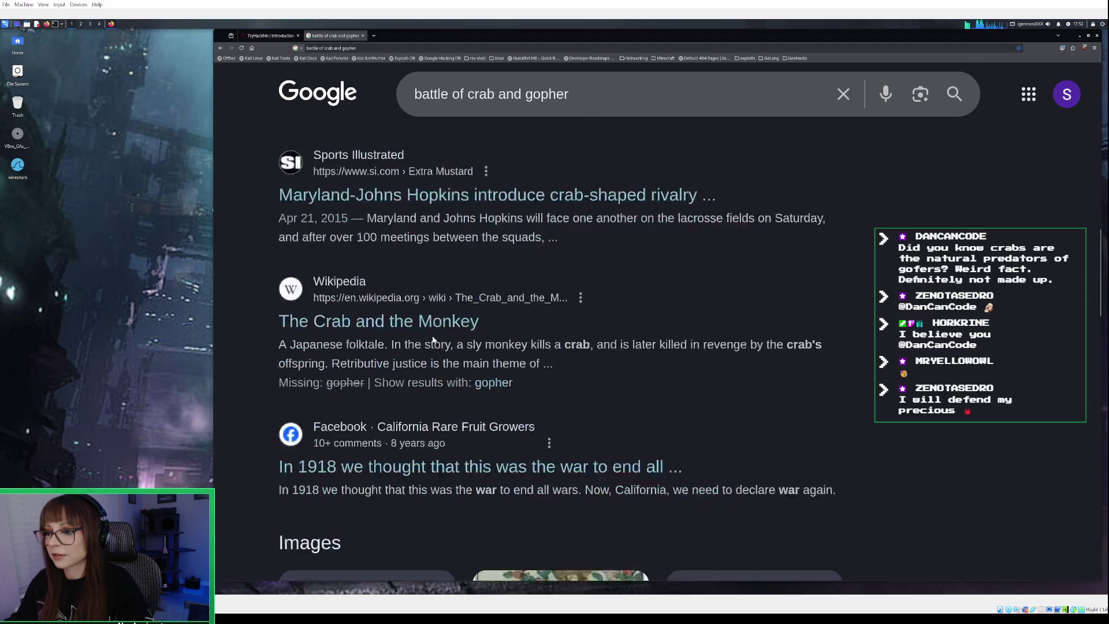
{"action": "scroll", "coordinate": [434, 339], "scroll_direction": "up", "scroll_amount": 8}
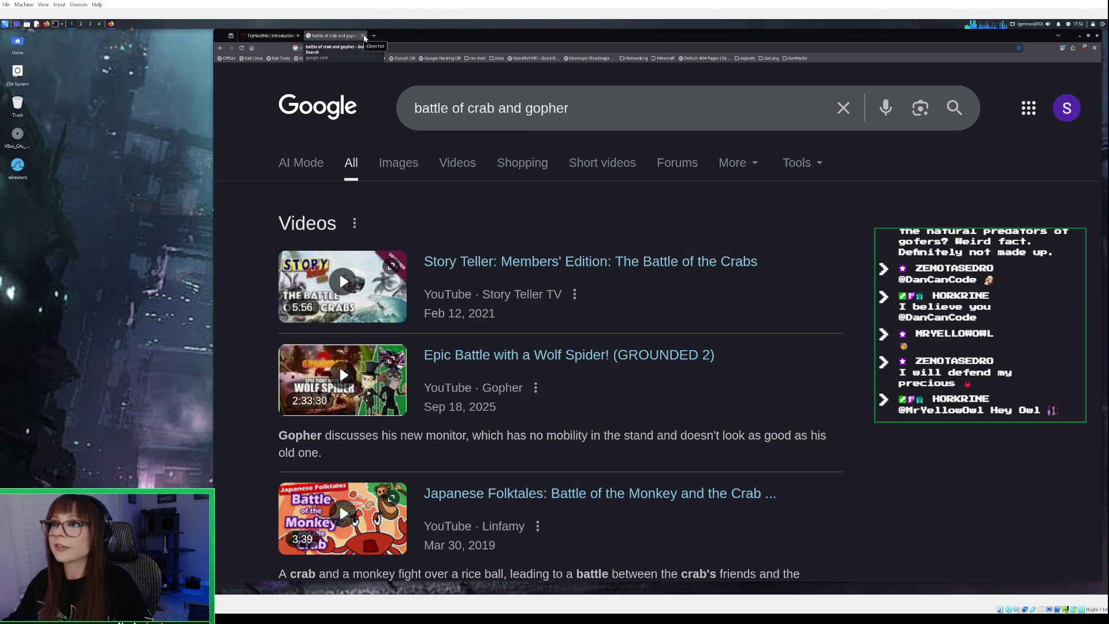
{"action": "left_click", "coordinate": [364, 37]}
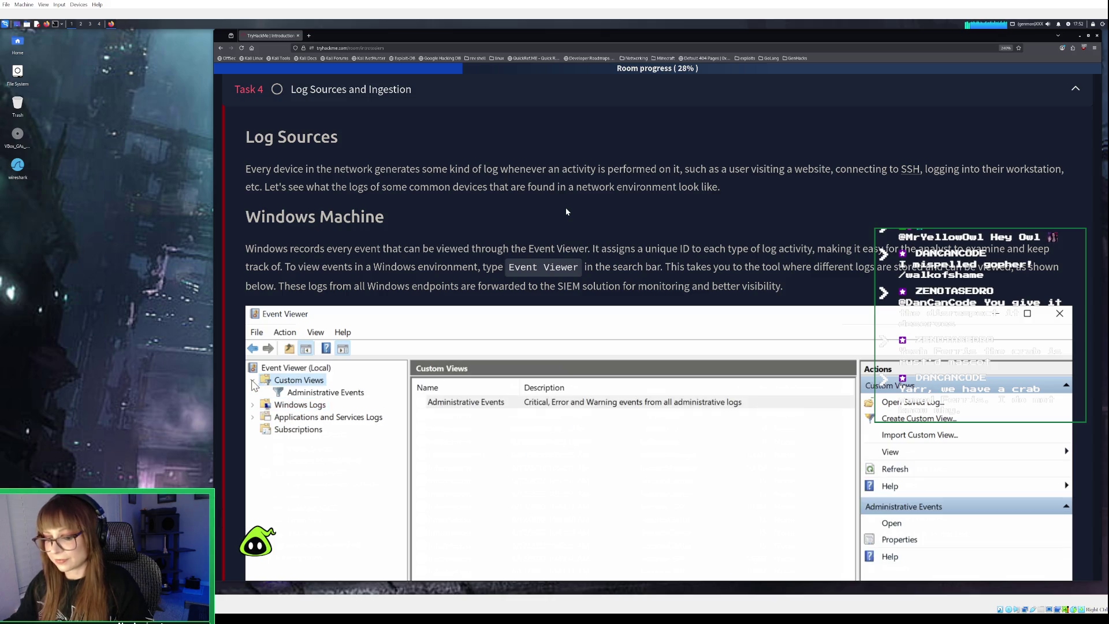
Open a new blank Firefox tab beside the TryHackMe room
{"action": "left_click", "coordinate": [309, 36]}
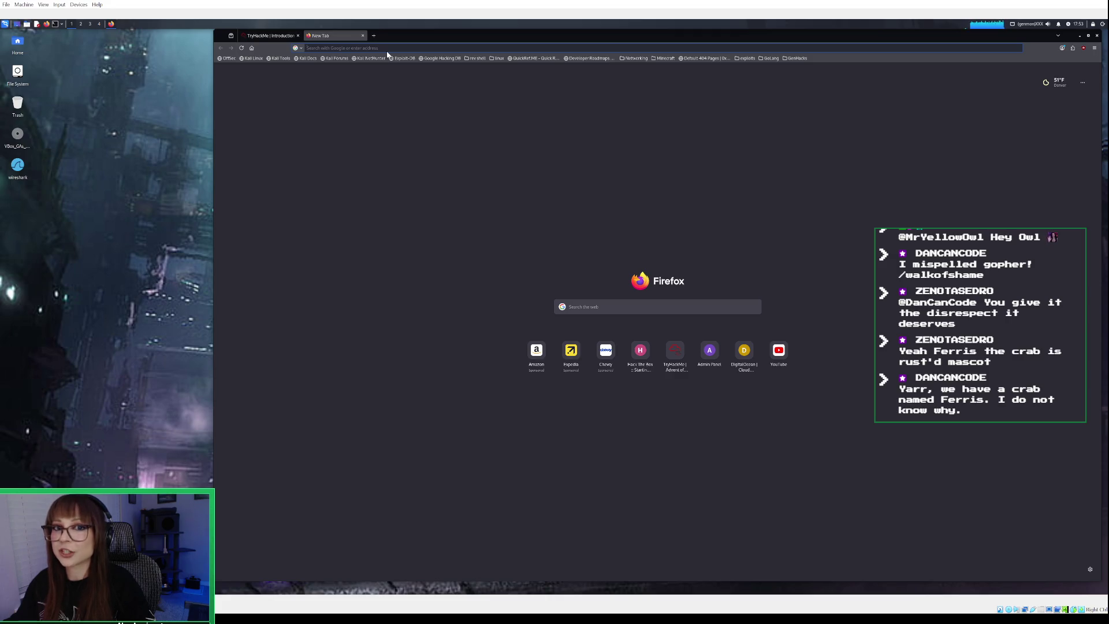
Search 'crustation' in a new tab and accept Google's 'crustacean' spelling suggestion
{"action": "left_click", "coordinate": [362, 35]}
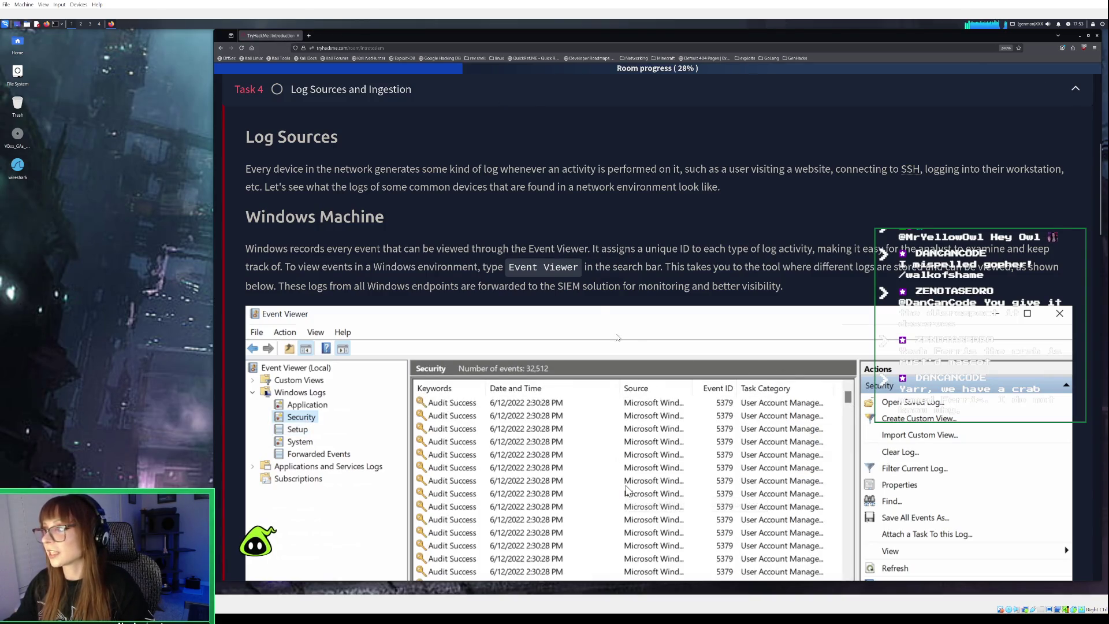
{"action": "left_click", "coordinate": [313, 36]}
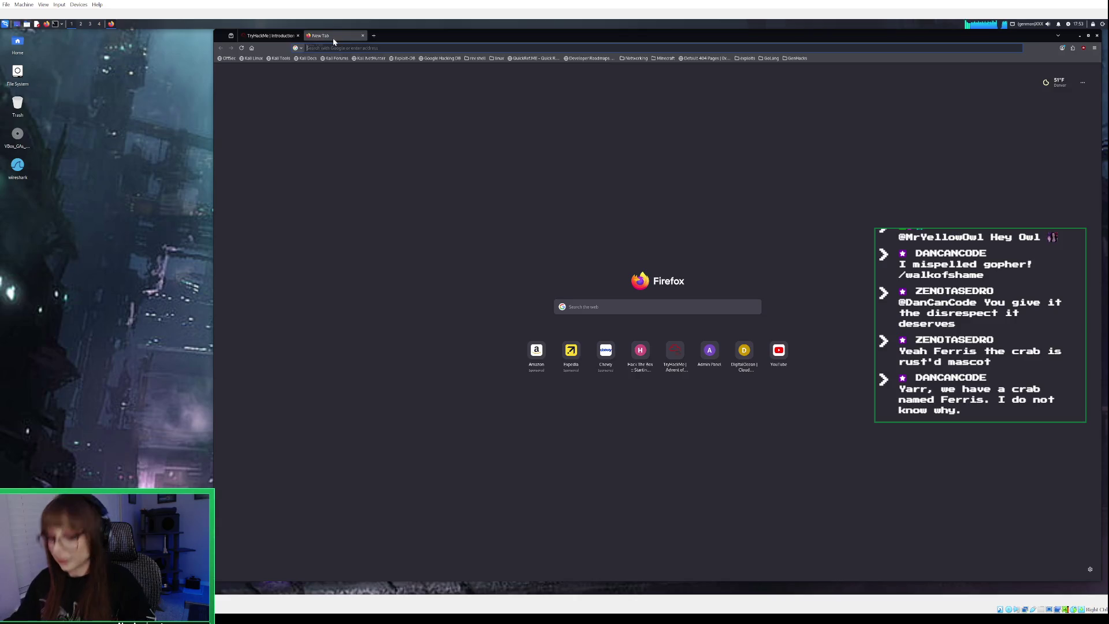
{"action": "type", "text": "crust"}
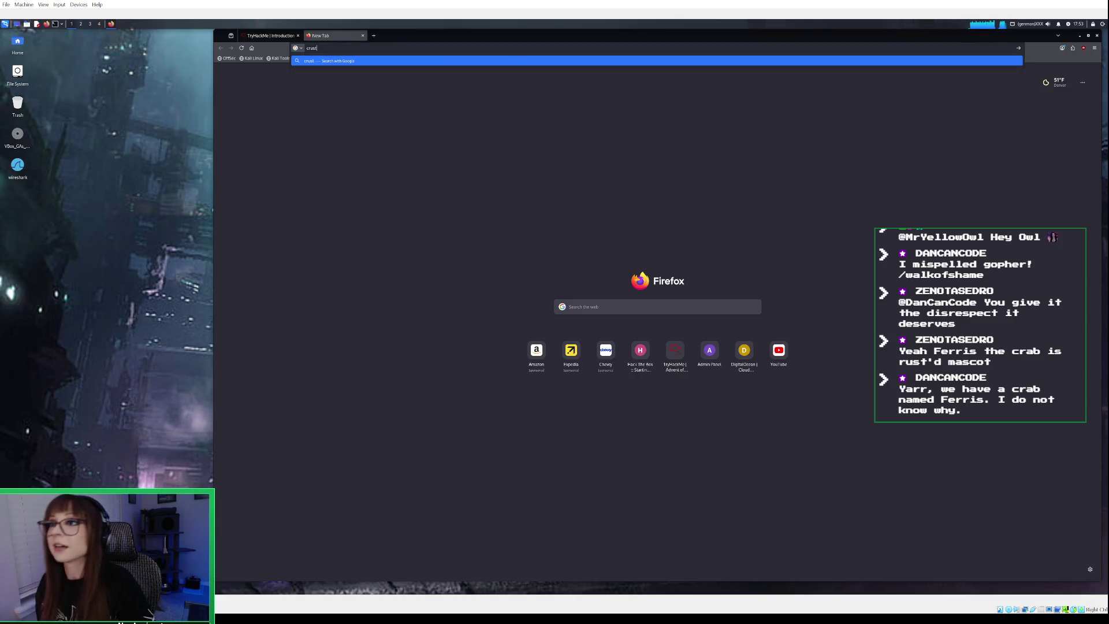
{"action": "type", "text": "ation"}
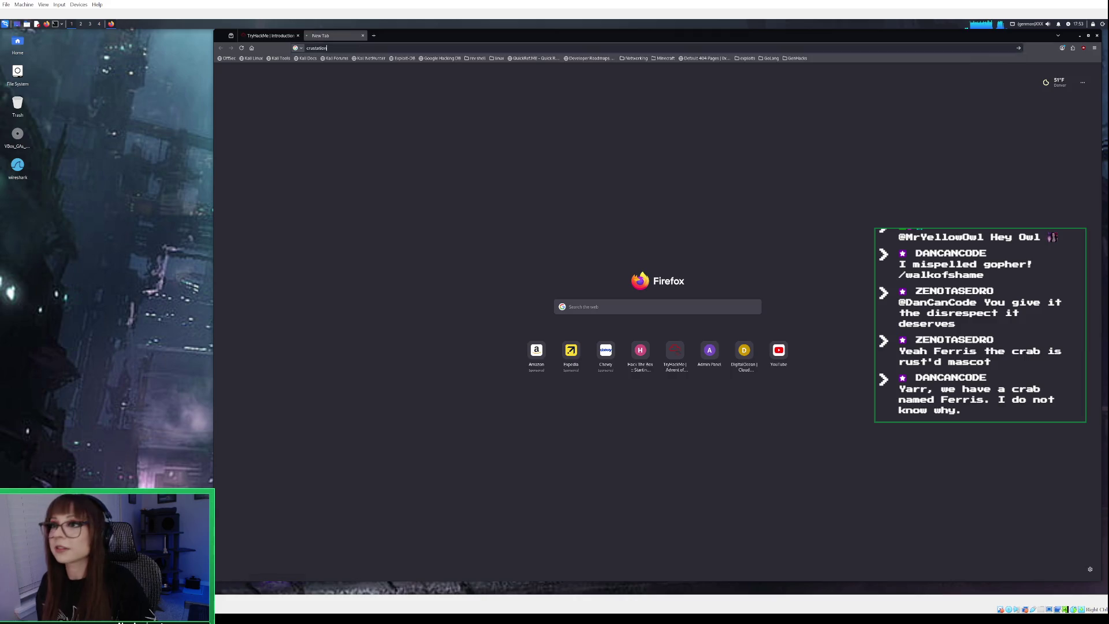
{"action": "key", "text": "Return"}
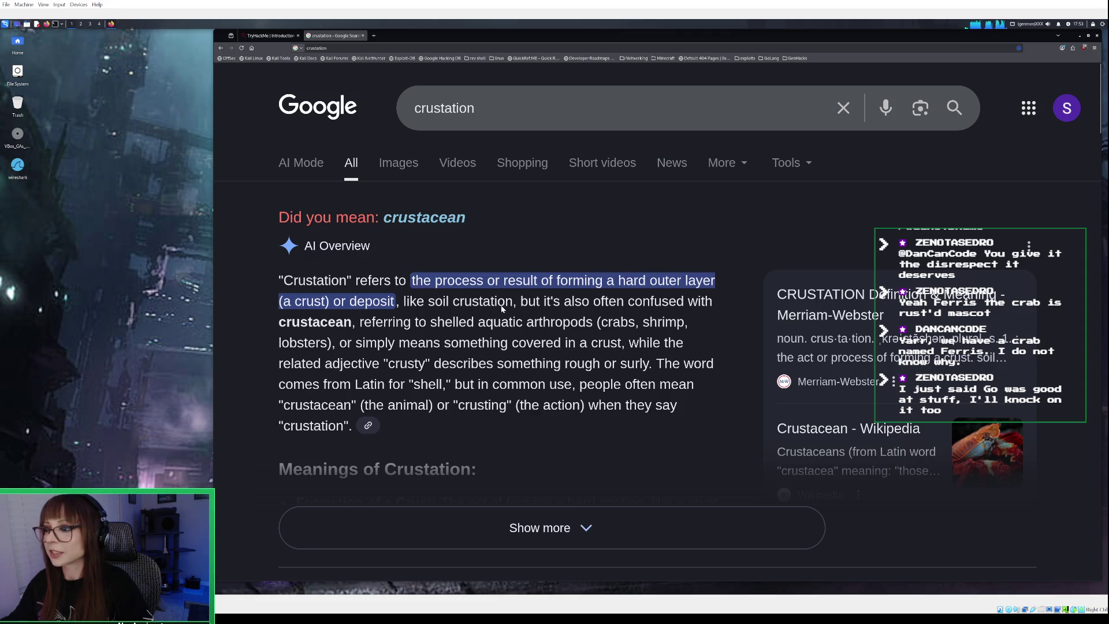
{"action": "left_click", "coordinate": [424, 218]}
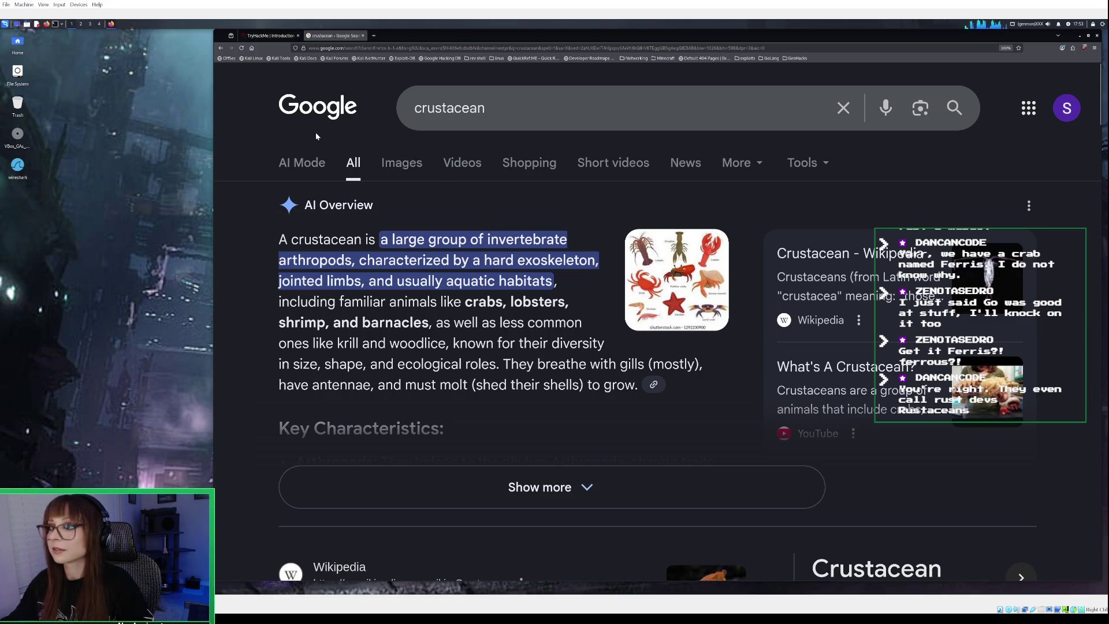
Close the crustacean search tab, scroll the Log Sources page, and switch to Obsidian
{"action": "left_click", "coordinate": [270, 35]}
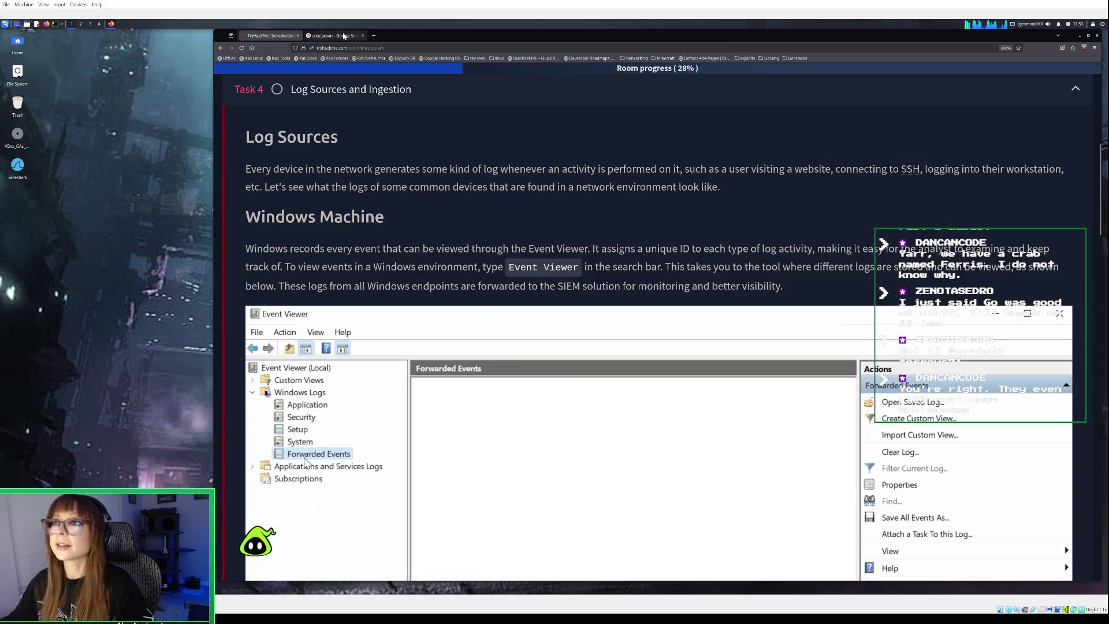
{"action": "left_click", "coordinate": [358, 37]}
{"action": "left_click", "coordinate": [363, 35]}
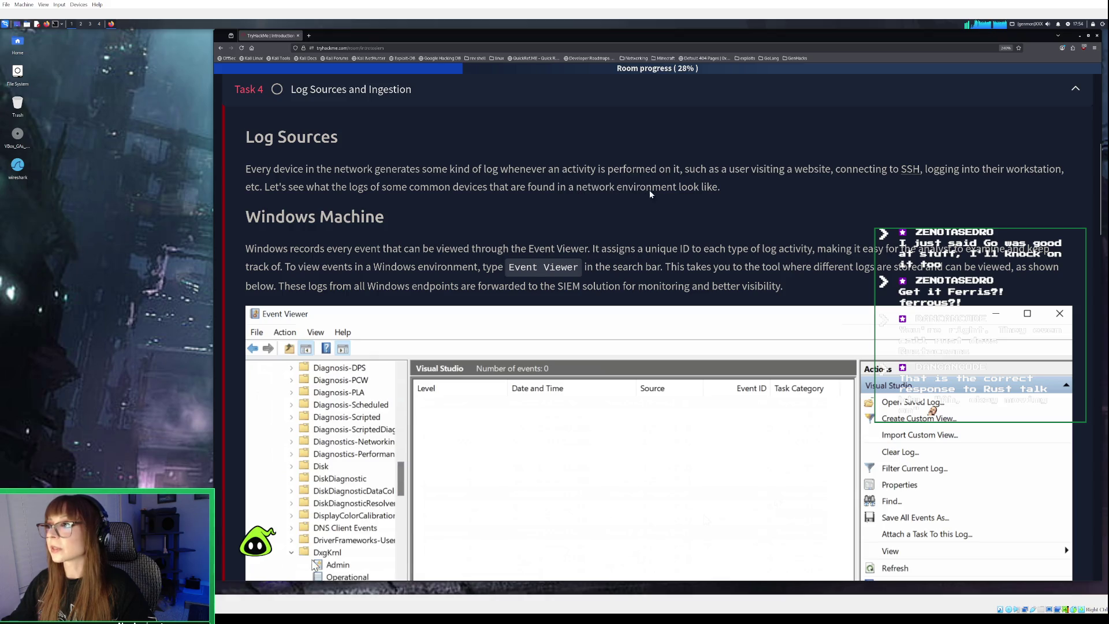
{"action": "scroll", "coordinate": [398, 234], "scroll_direction": "down", "scroll_amount": 1}
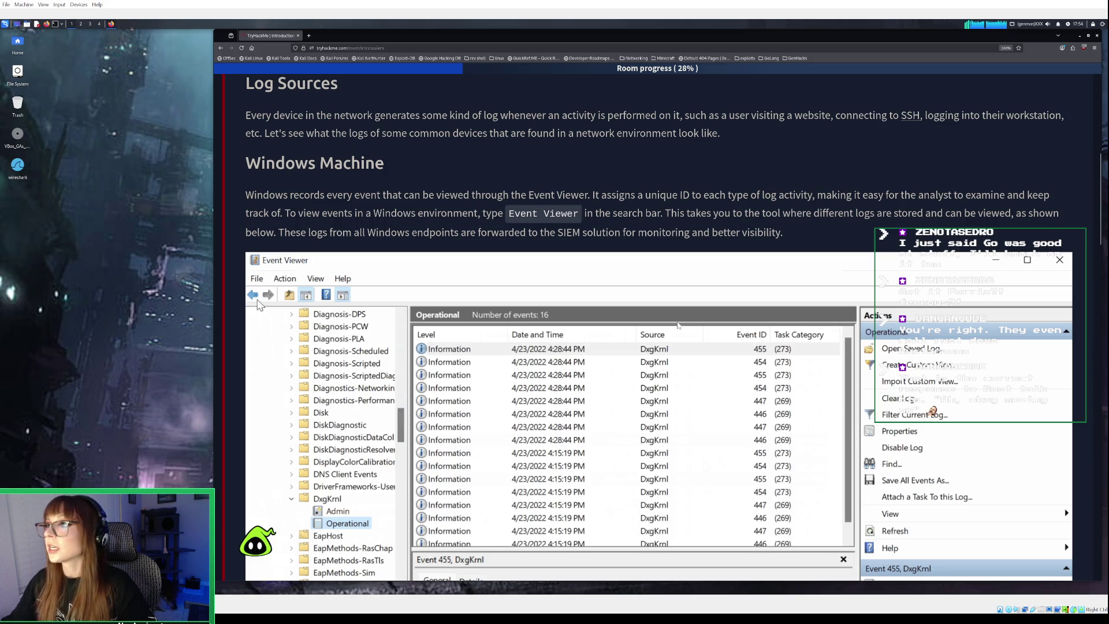
{"action": "key", "text": "alt+Tab"}
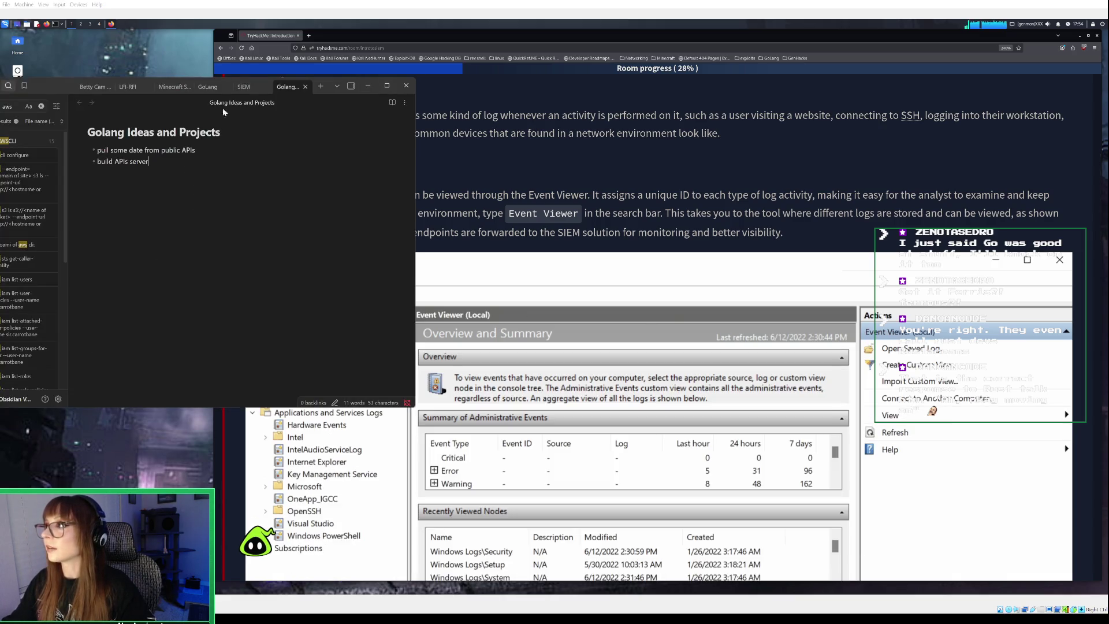
Add a 'Windows Logs' heading with an 'Event Viewer' bullet to the SIEM note, then minimize Obsidian
{"action": "key", "text": "ctrl+shift+Tab"}
{"action": "left_click", "coordinate": [196, 278]}
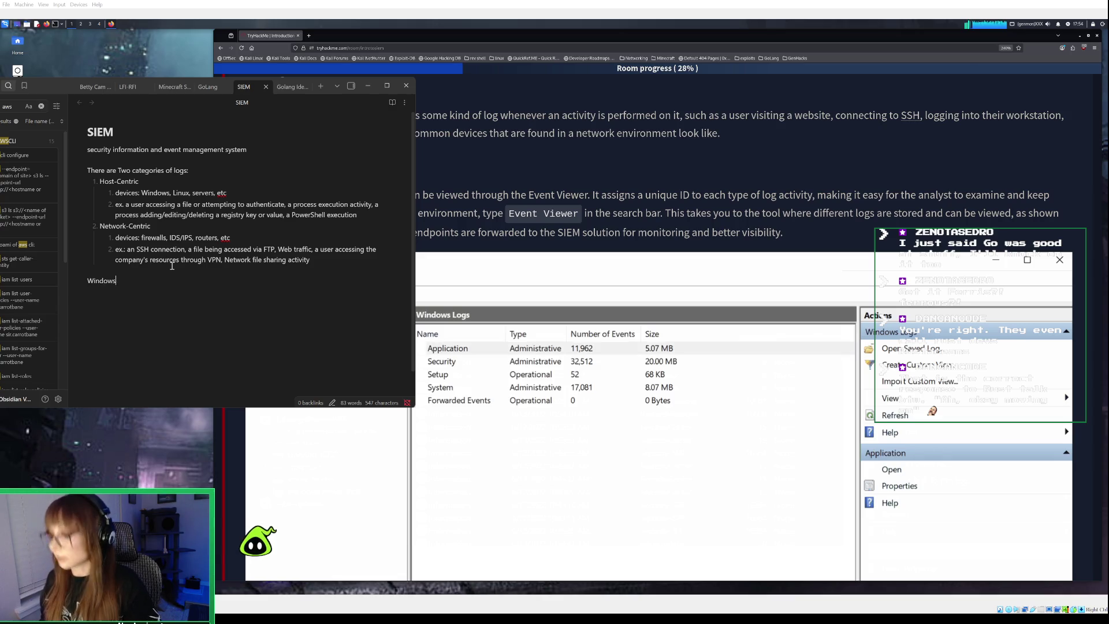
{"action": "type", "text": " Logs"}
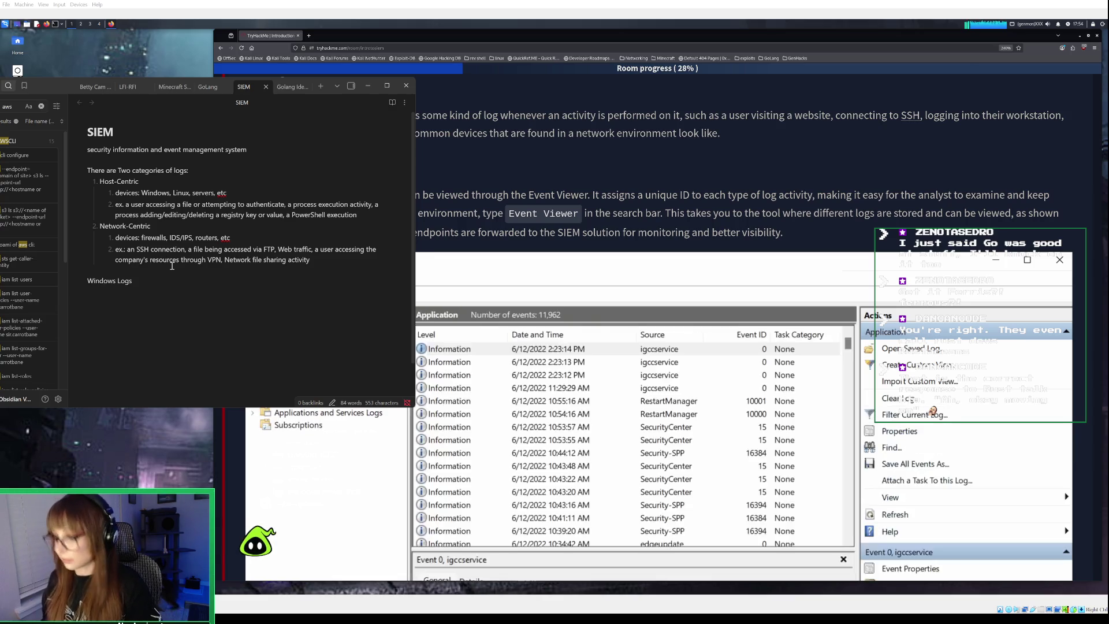
{"action": "key", "text": "Return"}
{"action": "type", "text": "- "}
{"action": "type", "text": "Event V"}
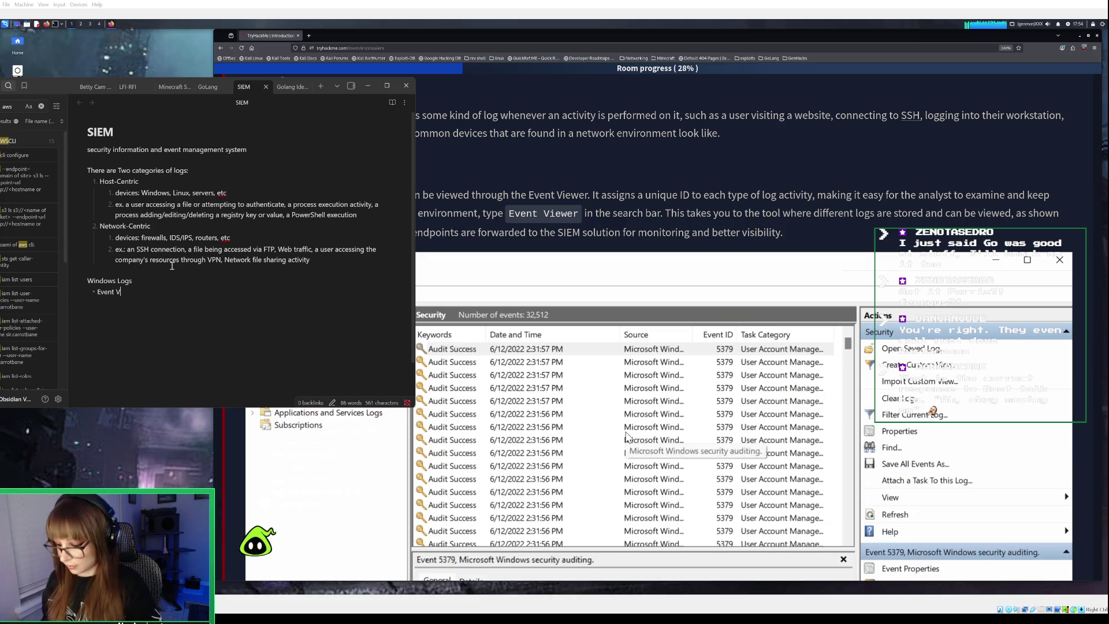
{"action": "type", "text": "iewer"}
{"action": "key", "text": "Return"}
{"action": "key", "text": "Return"}
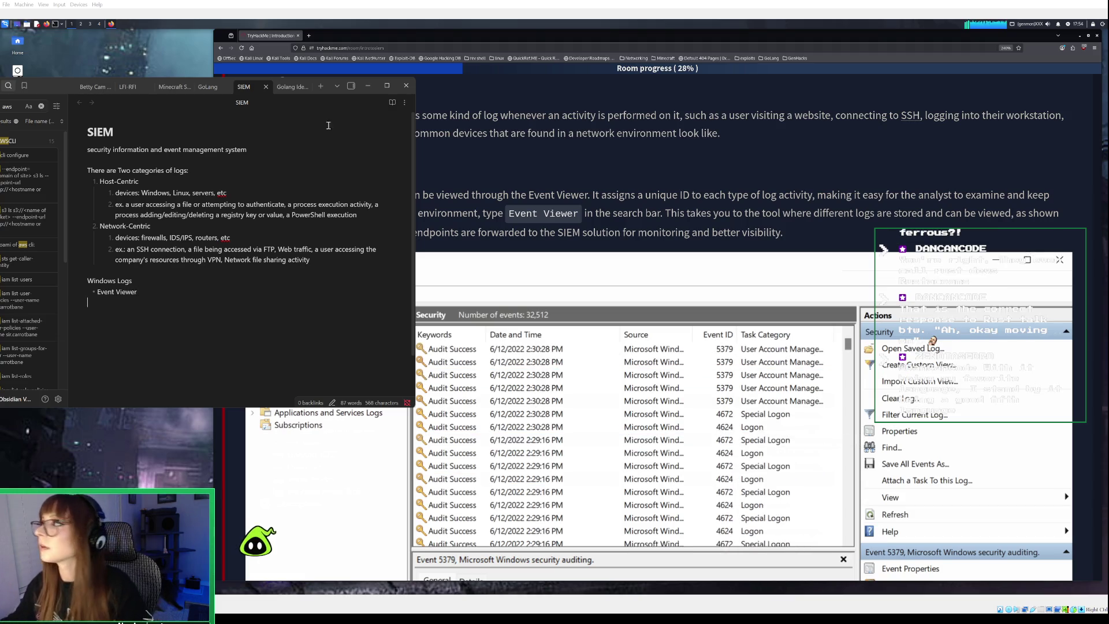
{"action": "left_click", "coordinate": [367, 85]}
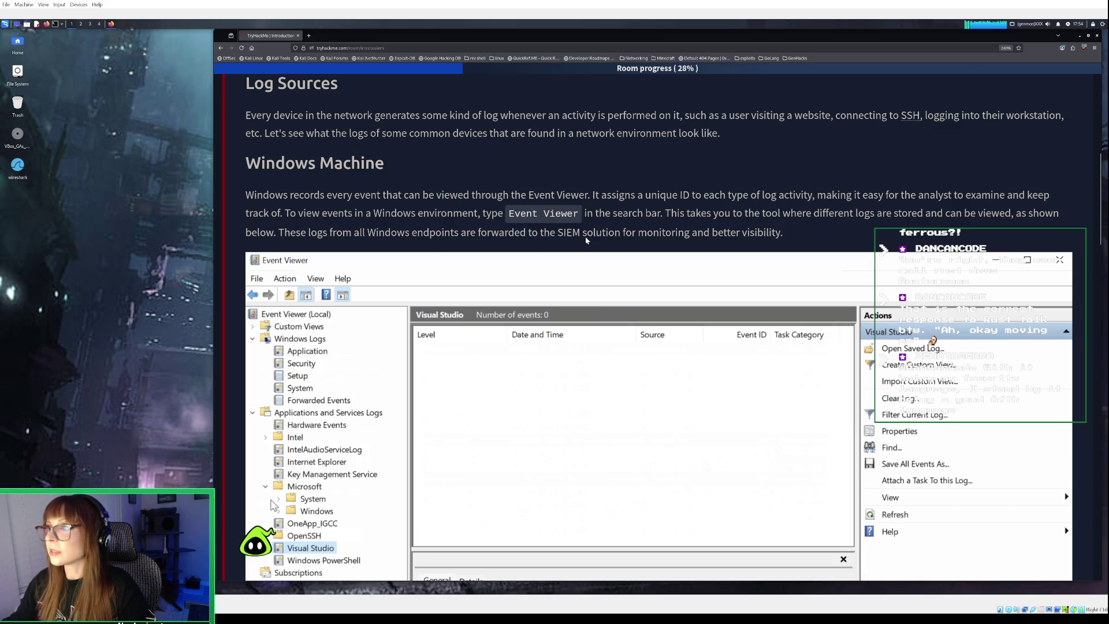
Scroll to the Linux Machine and Web Server log sections, then return to the SIEM note
{"action": "scroll", "coordinate": [584, 237], "scroll_direction": "down", "scroll_amount": 8}
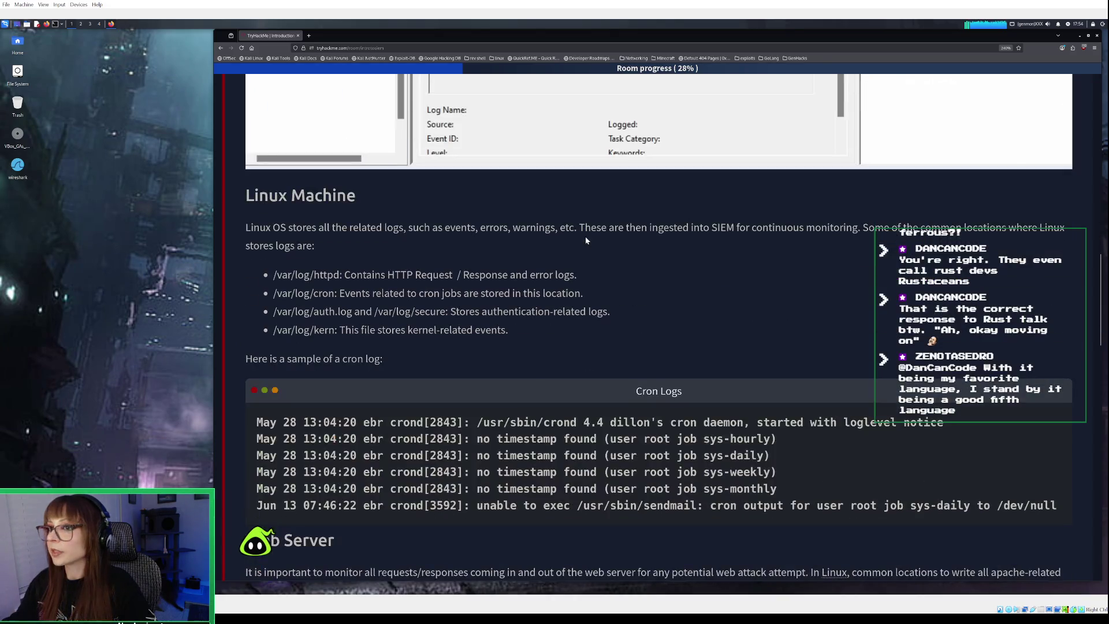
{"action": "scroll", "coordinate": [585, 238], "scroll_direction": "down", "scroll_amount": 1}
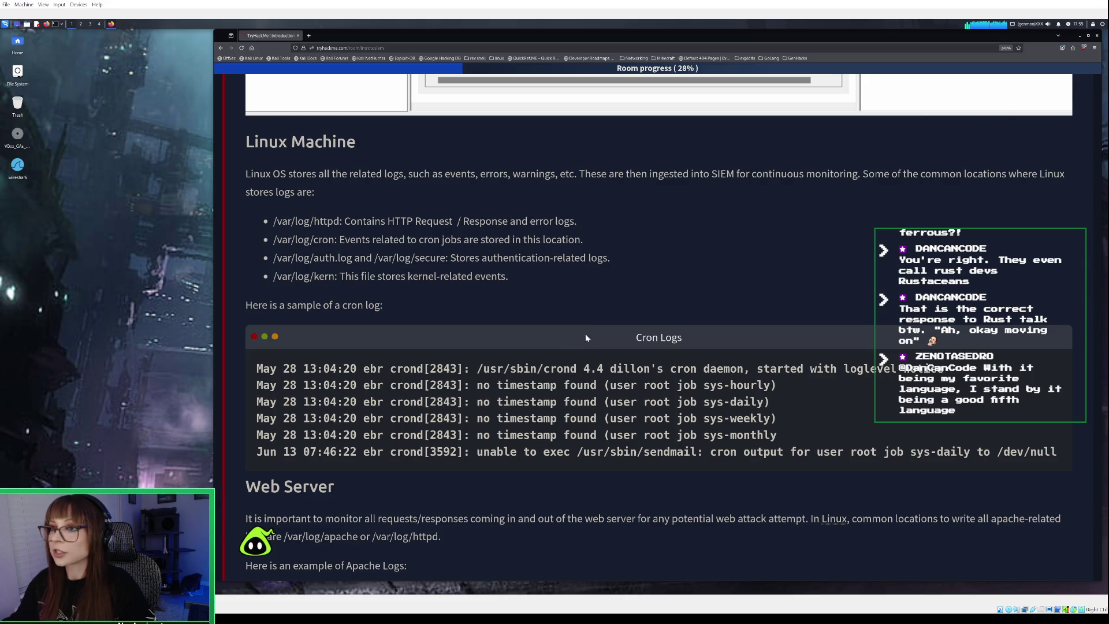
{"action": "key", "text": "alt+Tab"}
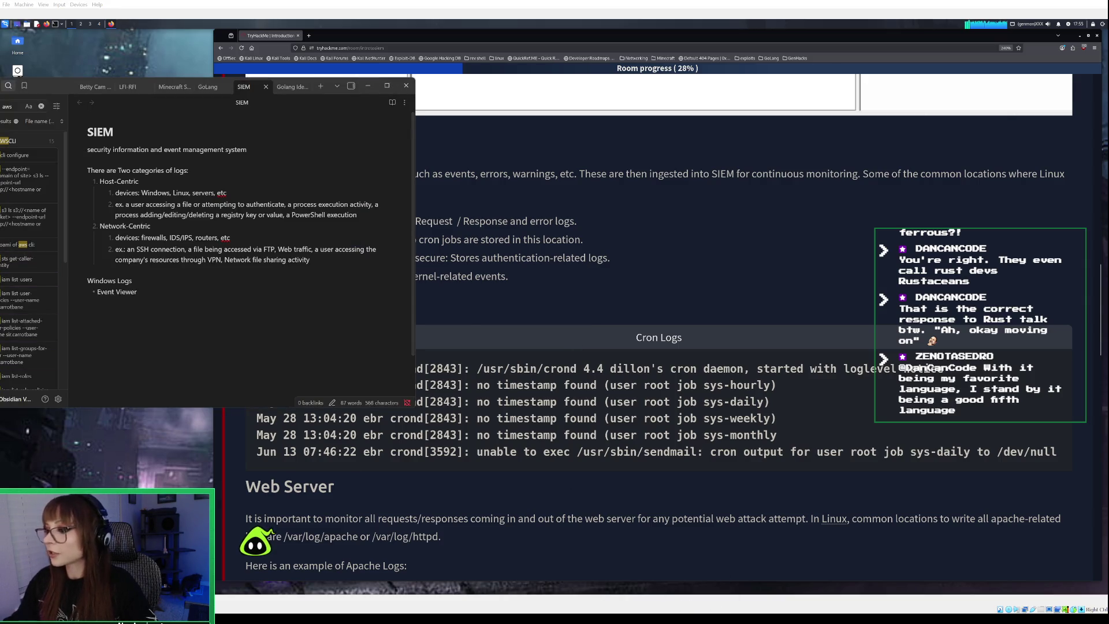
Start a 'Linux Logs' list in the SIEM note with /var/log/httpd and /var/log/cron
{"action": "left_click", "coordinate": [141, 298]}
{"action": "type", "text": "L"}
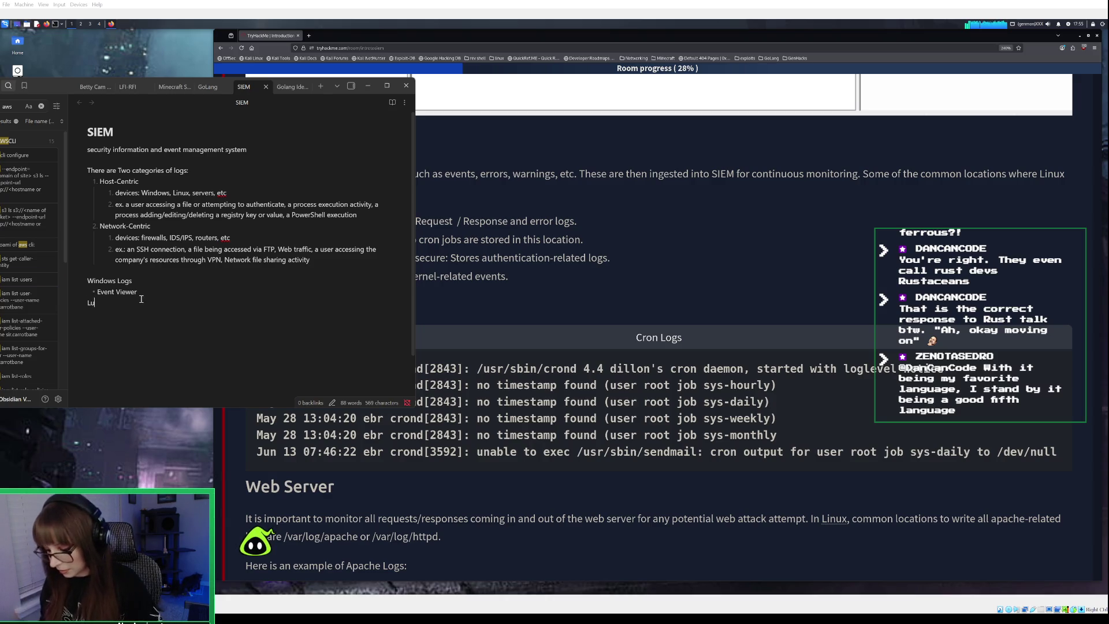
{"action": "type", "text": "nus"}
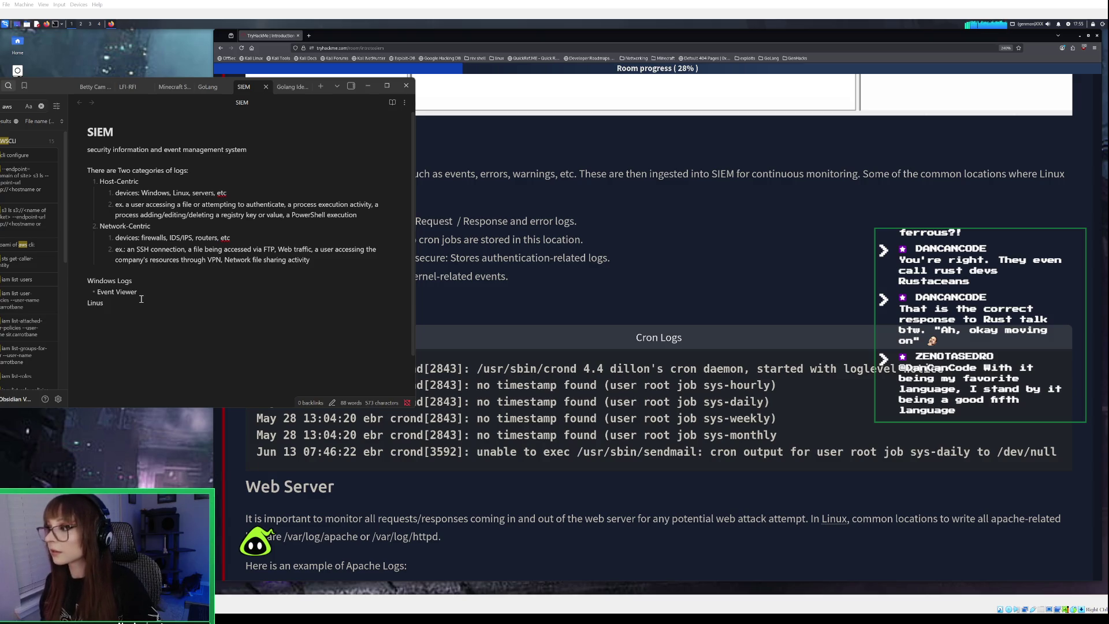
{"action": "key", "text": "BackSpace"}
{"action": "key", "text": "BackSpace"}
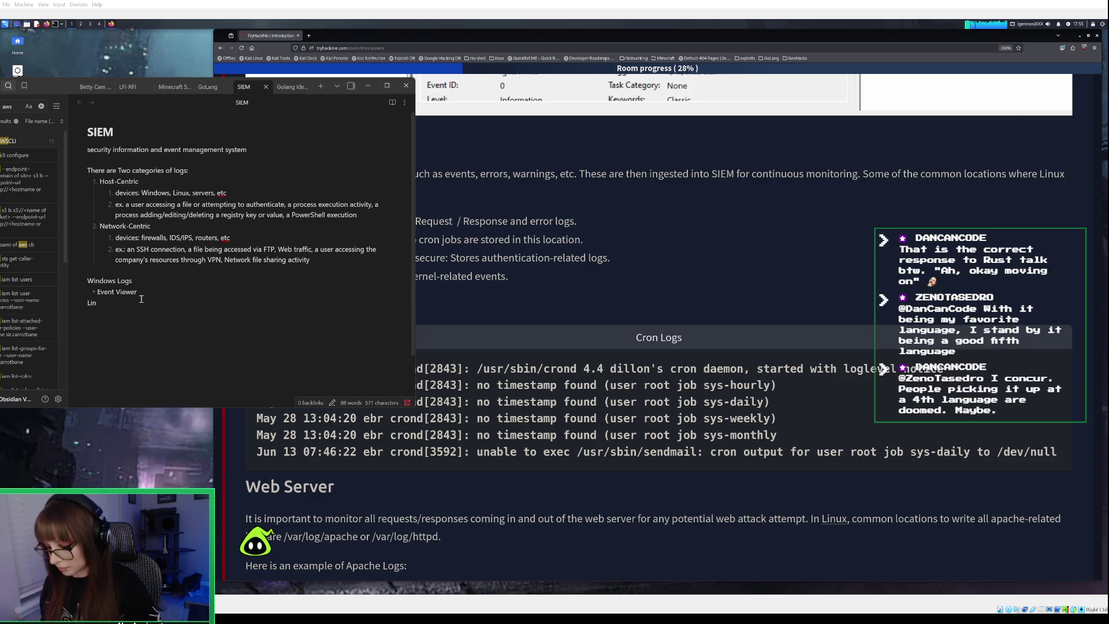
{"action": "type", "text": "ux "}
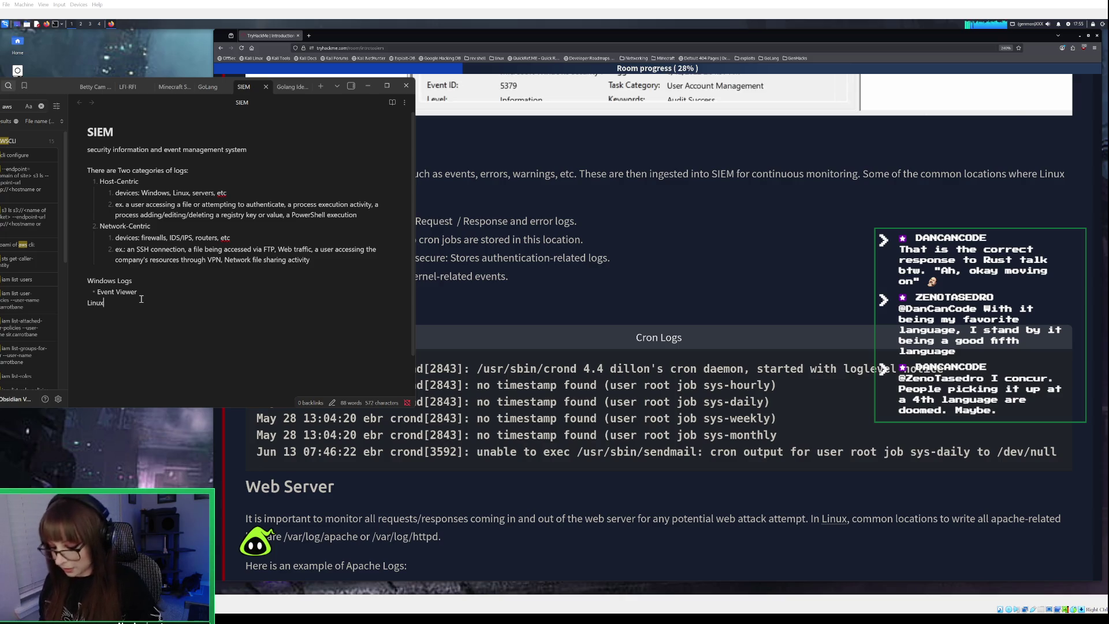
{"action": "type", "text": "Logs "}
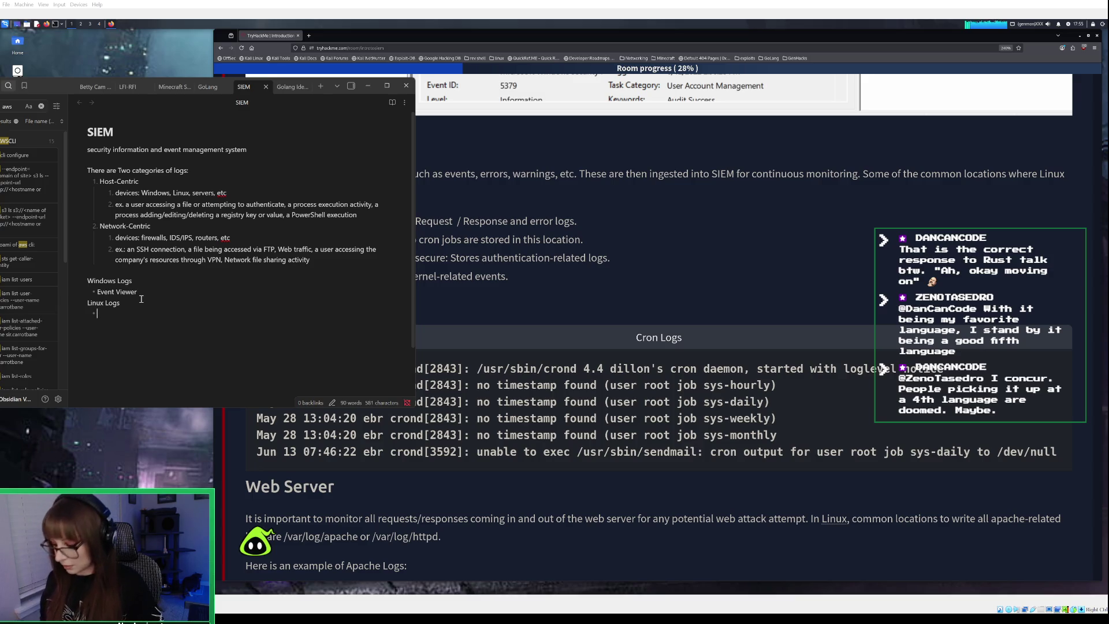
{"action": "type", "text": "/var/log"}
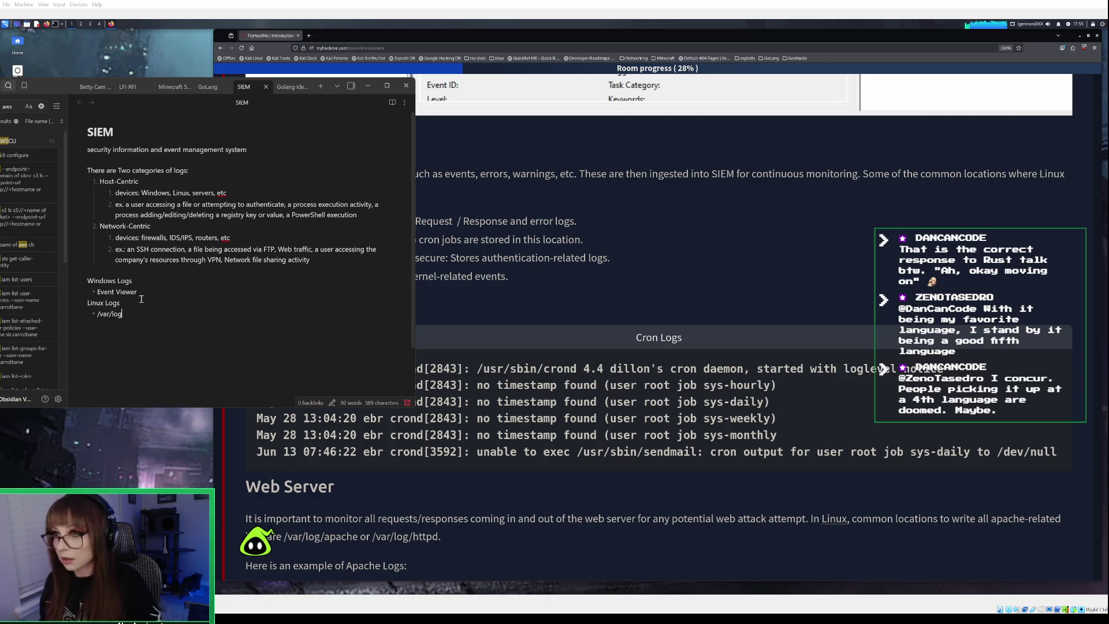
{"action": "type", "text": "/httpd"}
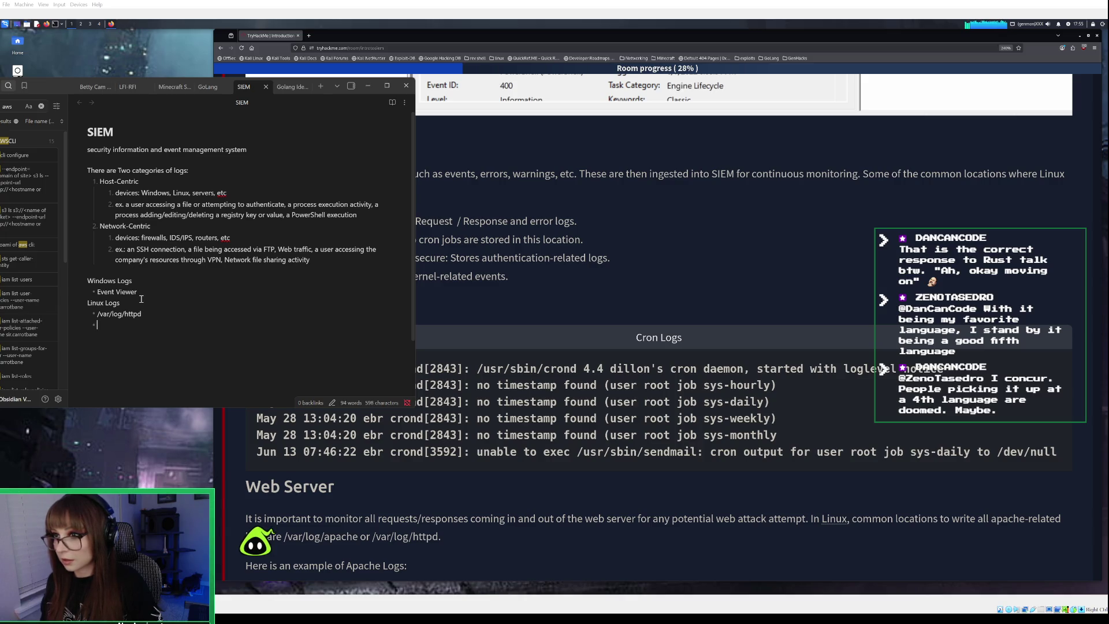
{"action": "type", "text": "/va"}
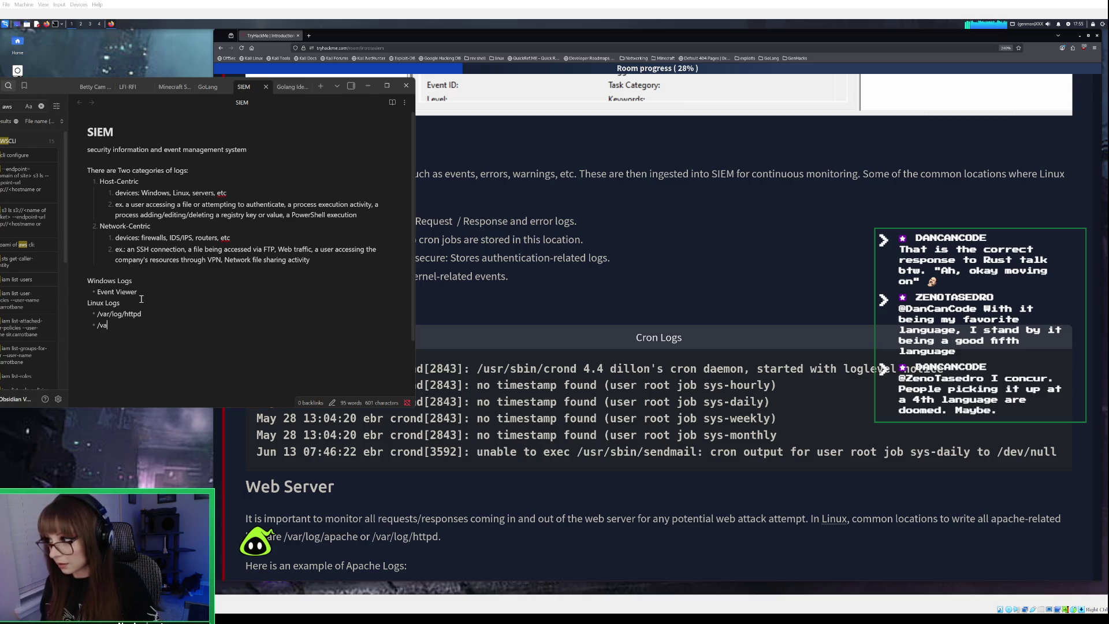
{"action": "type", "text": "r"}
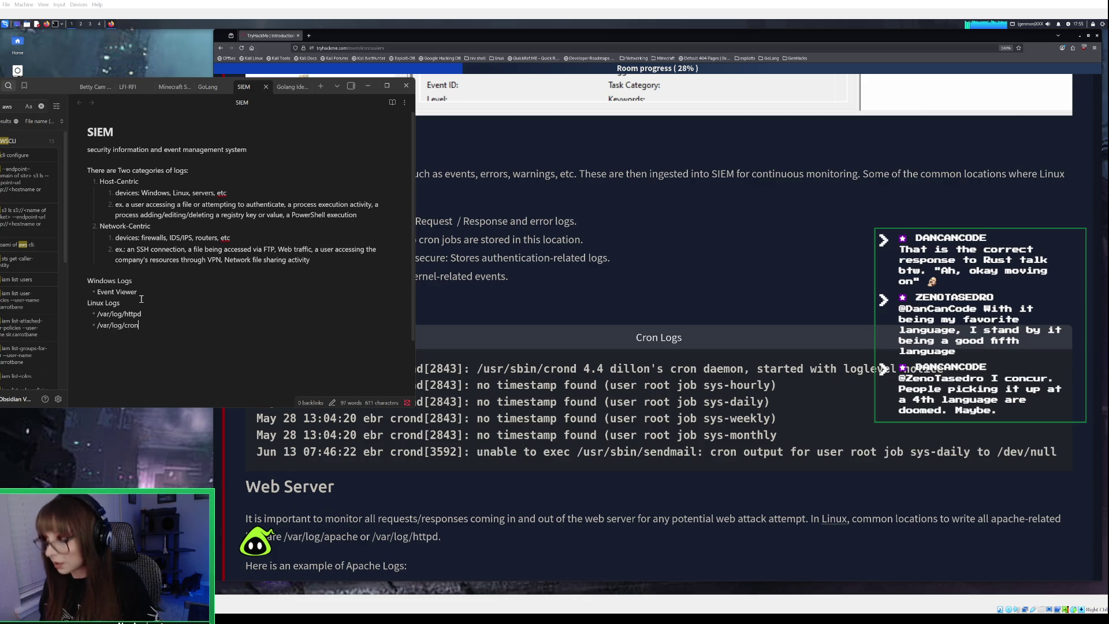
{"action": "key", "text": "Return"}
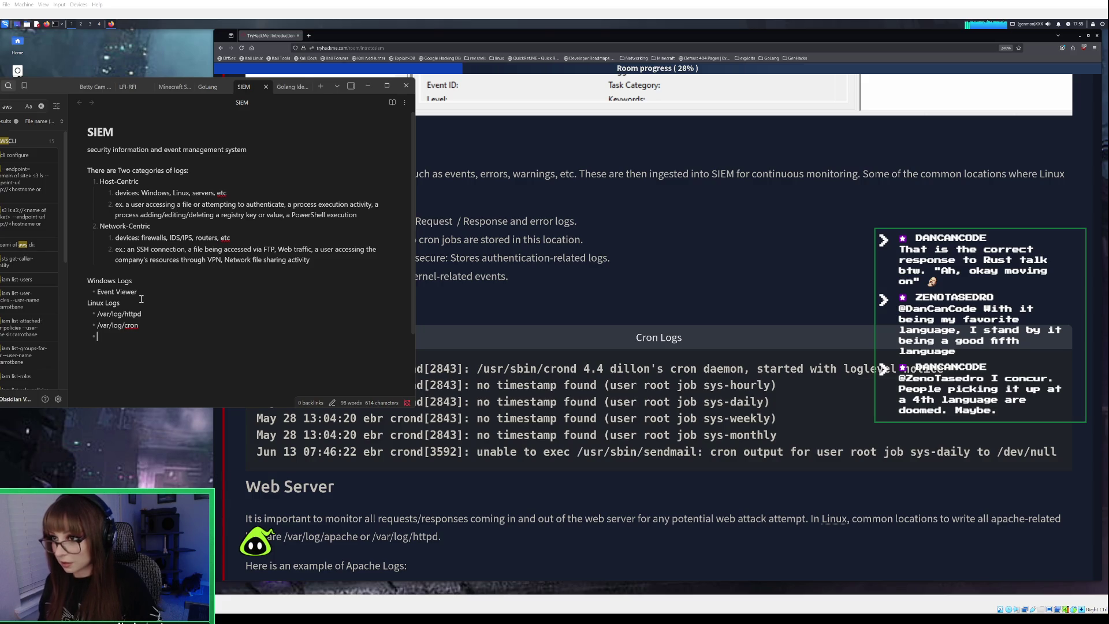
Add /var/log/auth.log, /var/log/secure and /var/log/kern bullets, then minimize Obsidian
{"action": "type", "text": "/var/log"}
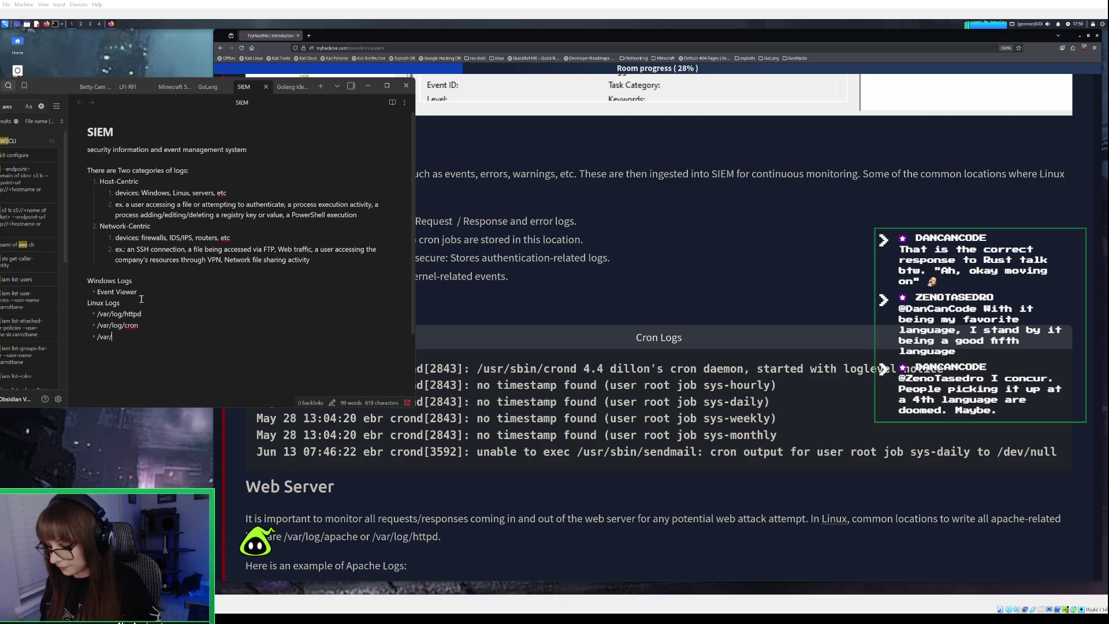
{"action": "type", "text": "/auth"}
{"action": "key", "text": "BackSpace"}
{"action": "key", "text": "BackSpace"}
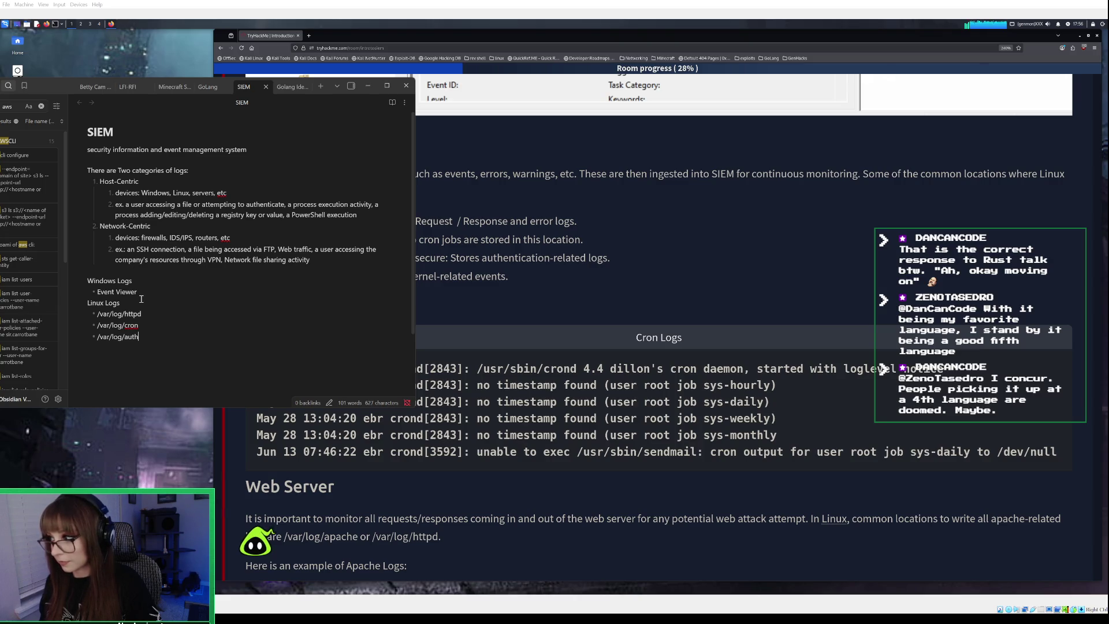
{"action": "type", "text": ".log"}
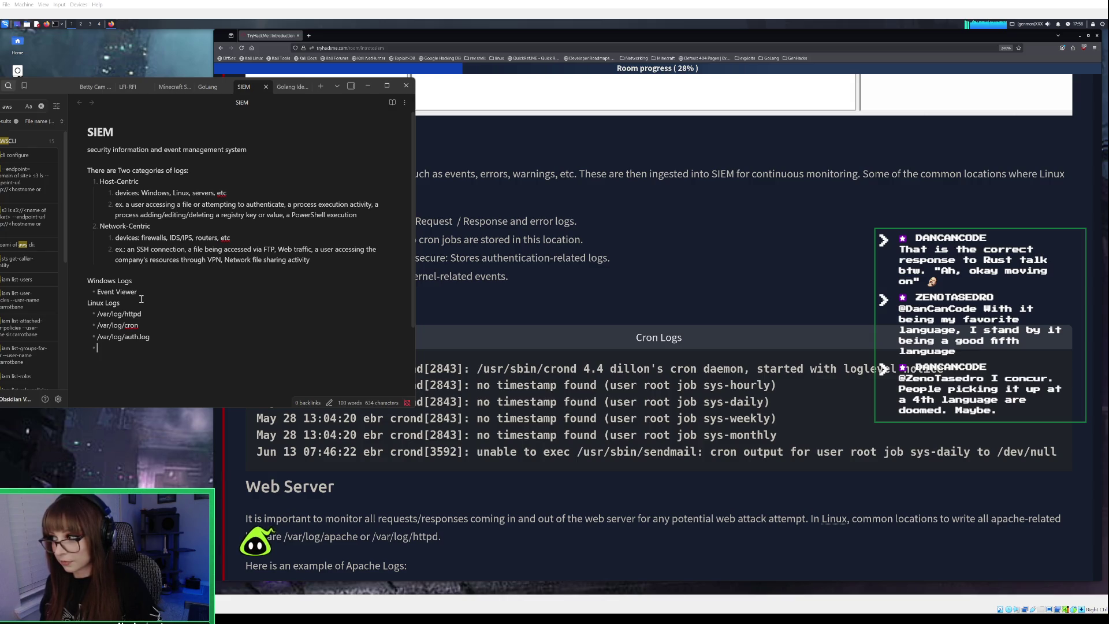
{"action": "type", "text": "/"}
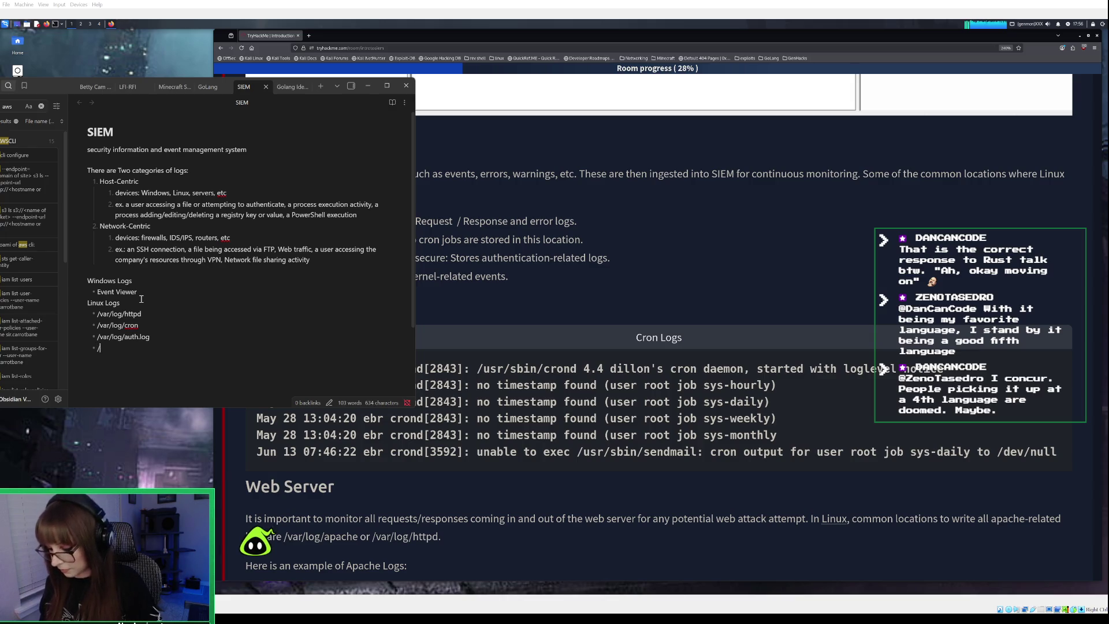
{"action": "type", "text": "var/log"}
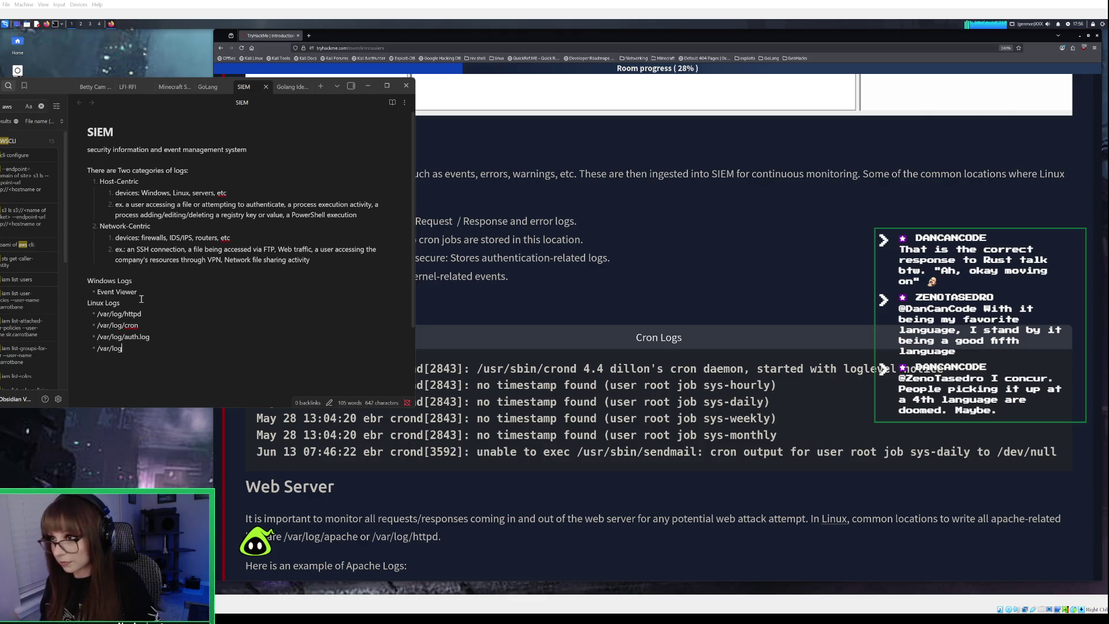
{"action": "type", "text": "/secure"}
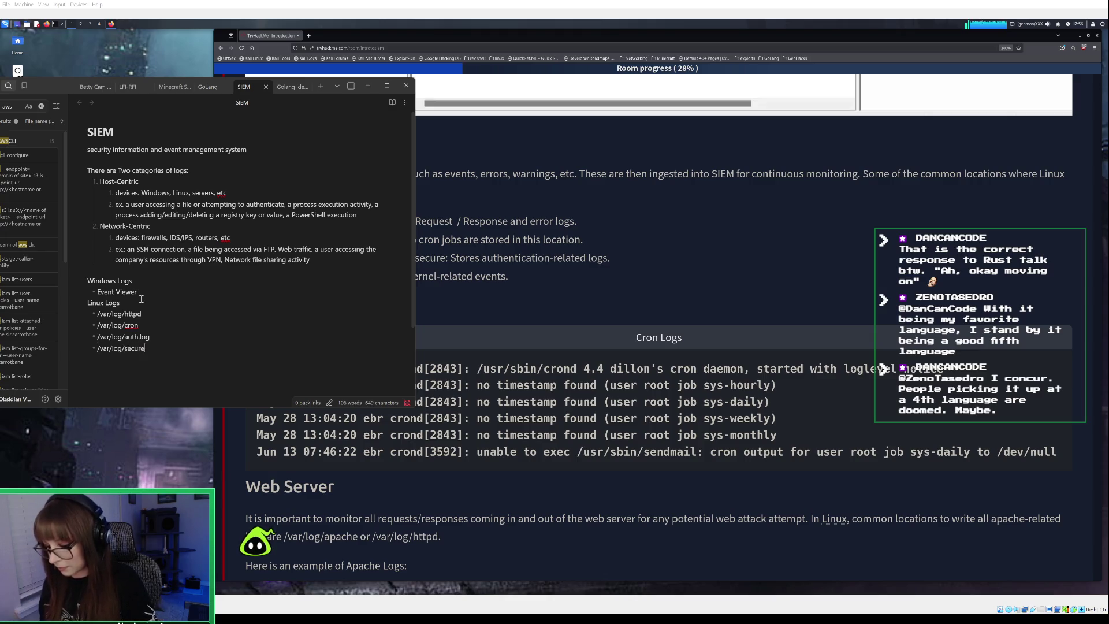
{"action": "key", "text": "Return"}
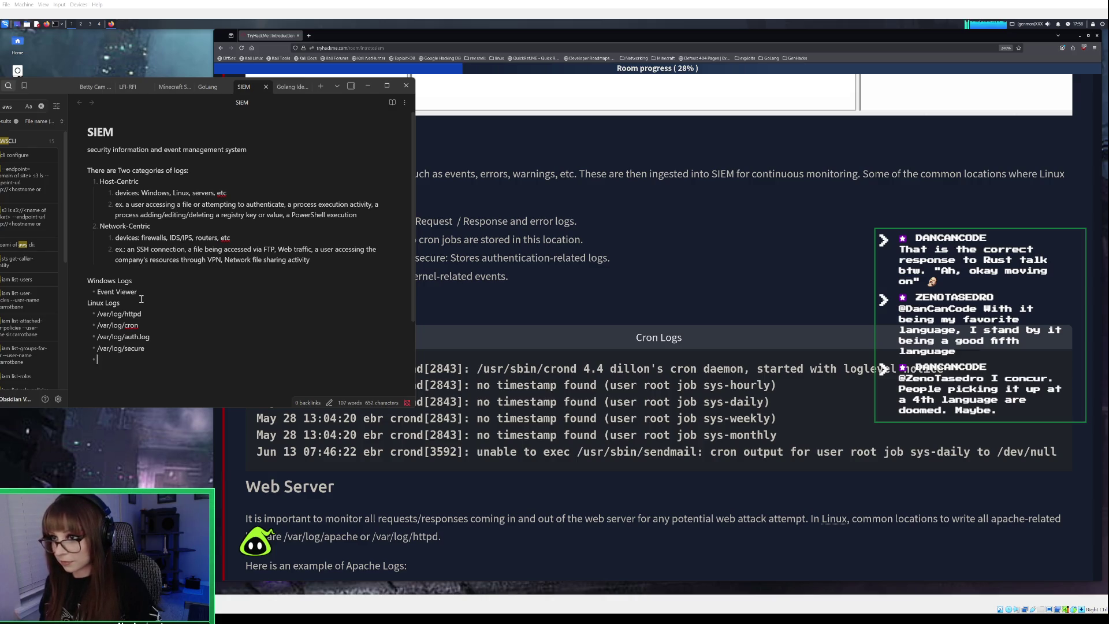
{"action": "type", "text": "/var/log"}
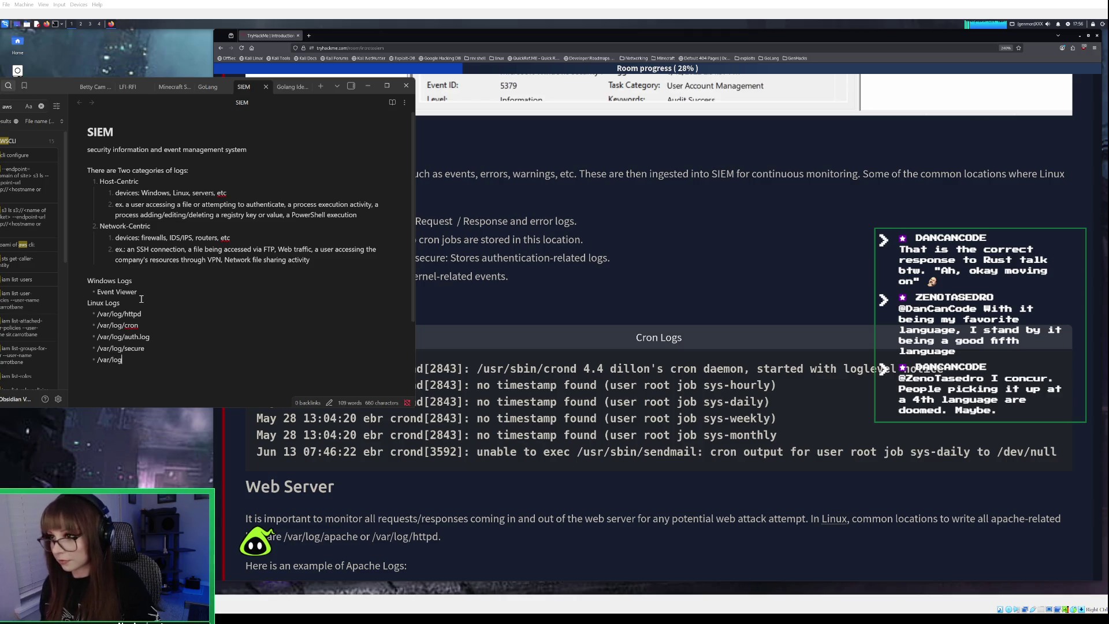
{"action": "type", "text": "/kern"}
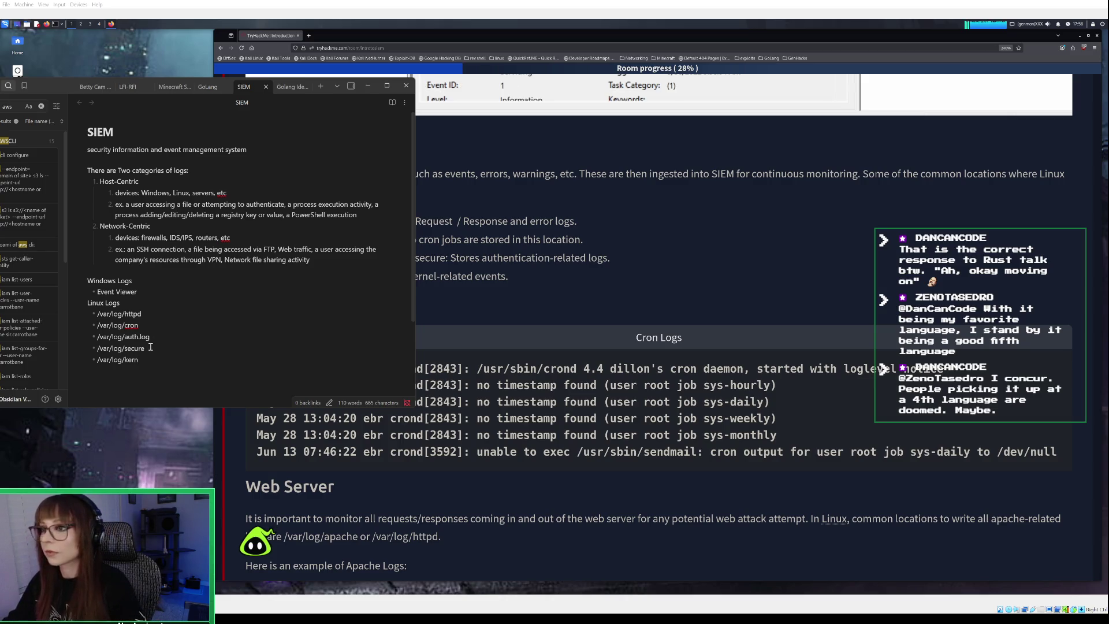
{"action": "left_click", "coordinate": [367, 86]}
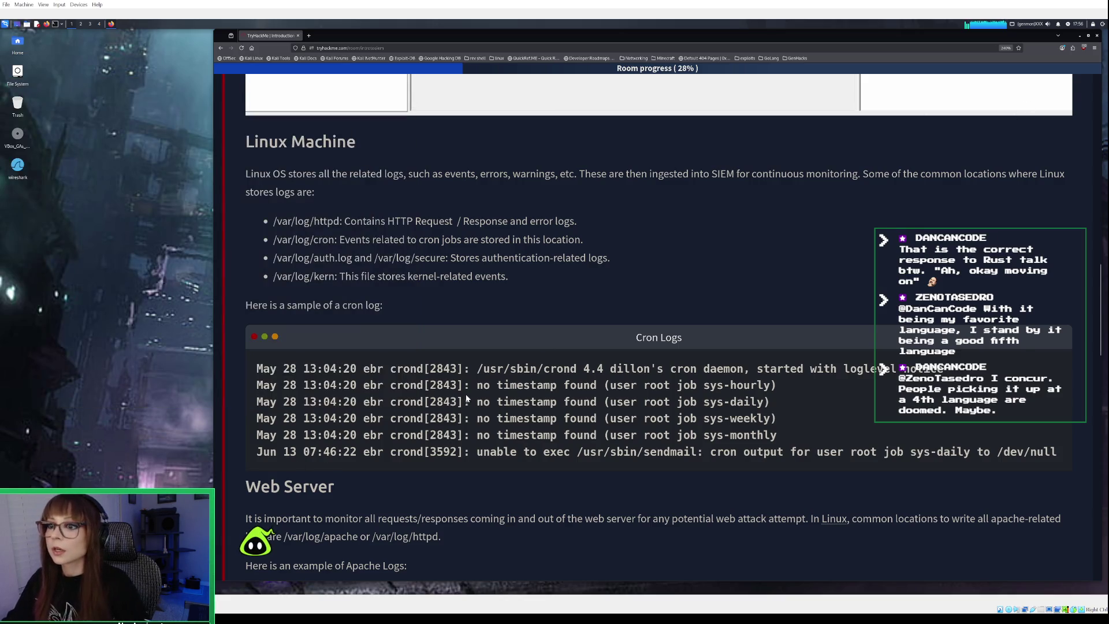
Read down through the Web Server section and its Apache log sample
{"action": "scroll", "coordinate": [466, 400], "scroll_direction": "down", "scroll_amount": 2}
{"action": "scroll", "coordinate": [468, 388], "scroll_direction": "down", "scroll_amount": 2}
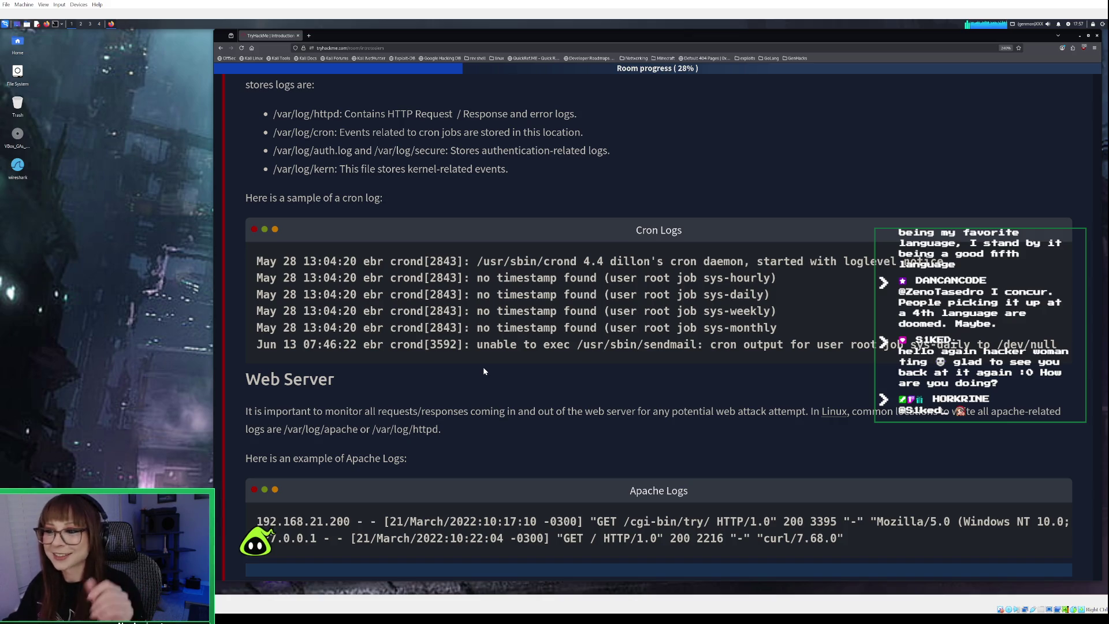
{"action": "scroll", "coordinate": [484, 371], "scroll_direction": "down", "scroll_amount": 3}
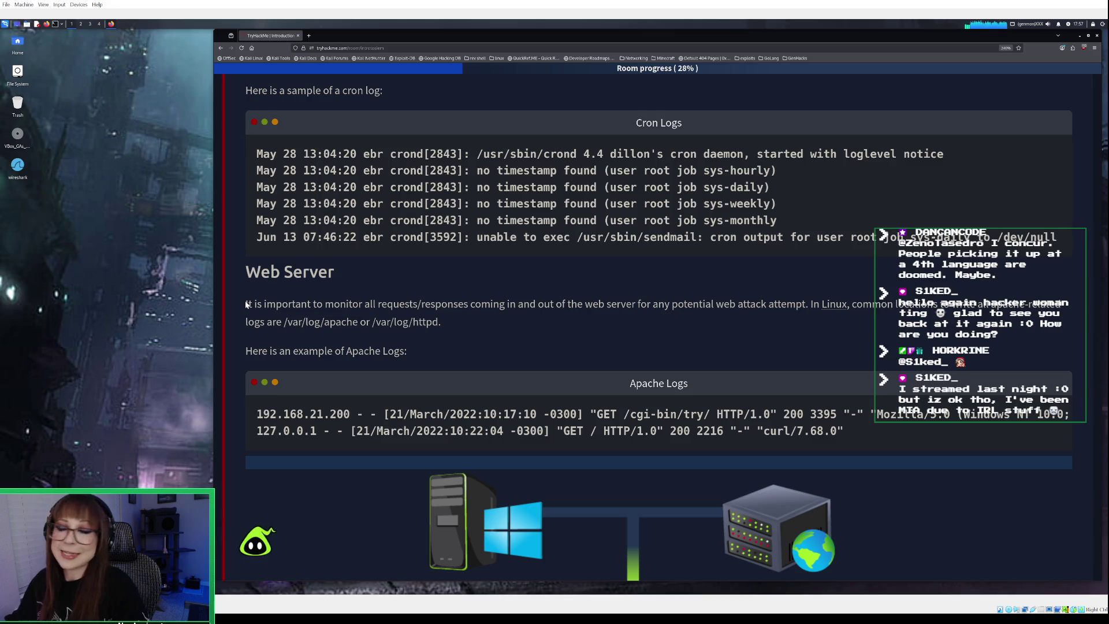
{"action": "scroll", "coordinate": [279, 288], "scroll_direction": "down", "scroll_amount": 1}
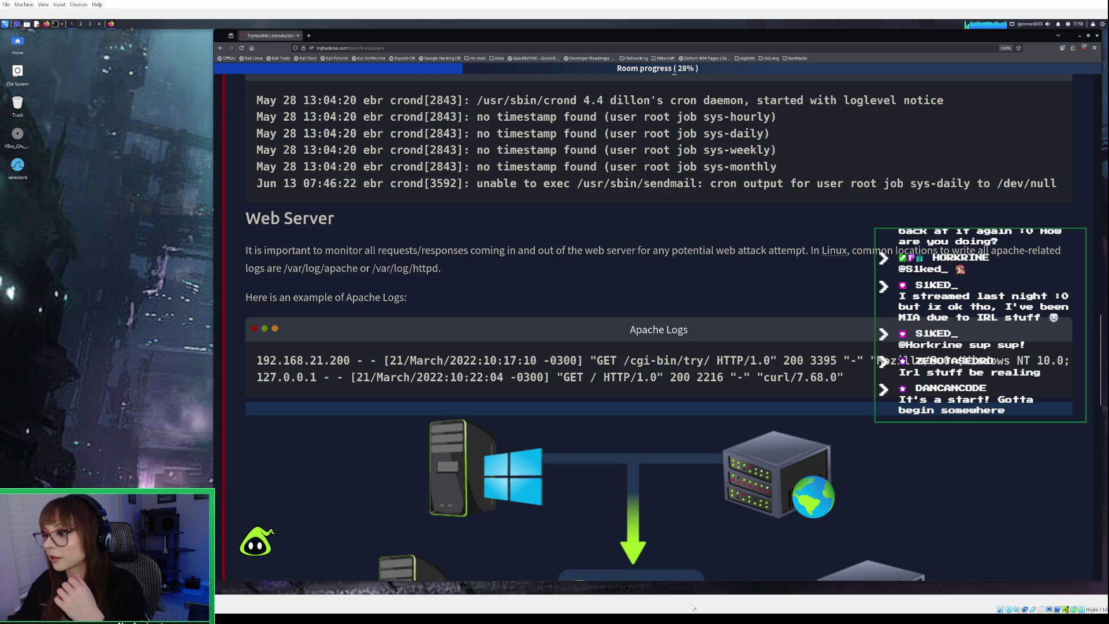
Back in the SIEM note, start a new Linux Logs bullet beginning with /var/log
{"action": "key", "text": "alt+Tab"}
{"action": "key", "text": "Return"}
{"action": "type", "text": "/var/"}
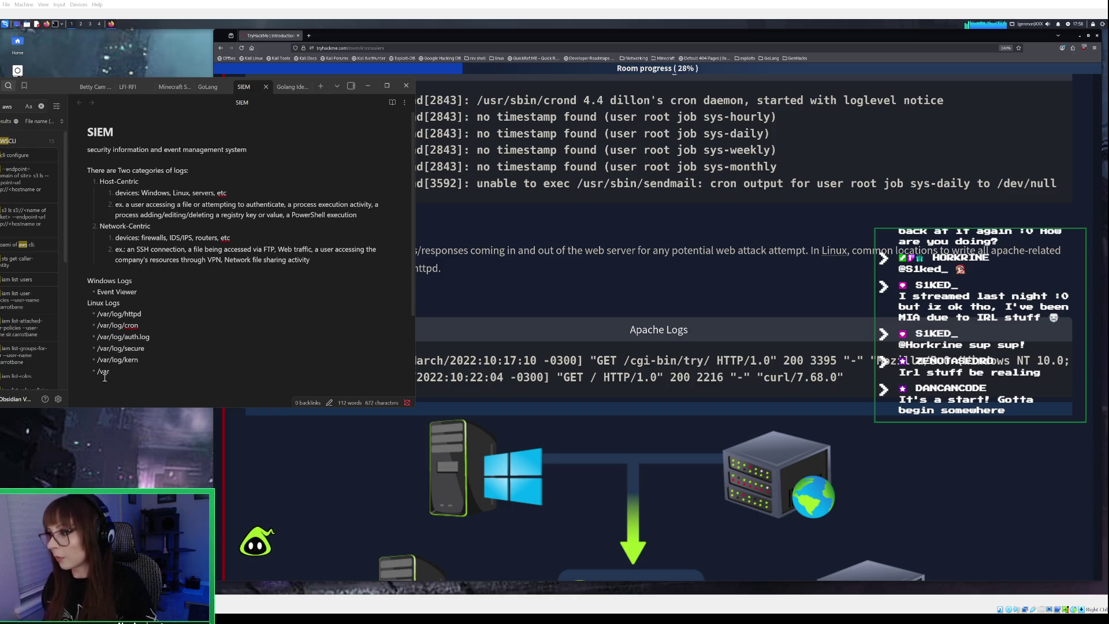
{"action": "type", "text": "log"}
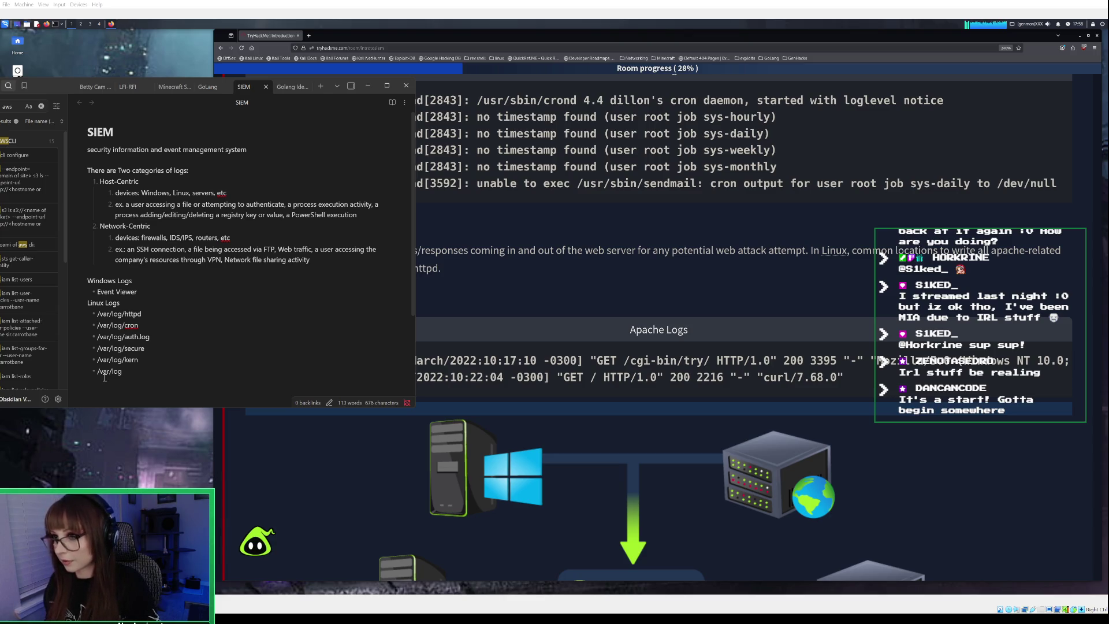
{"action": "type", "text": "/AP"}
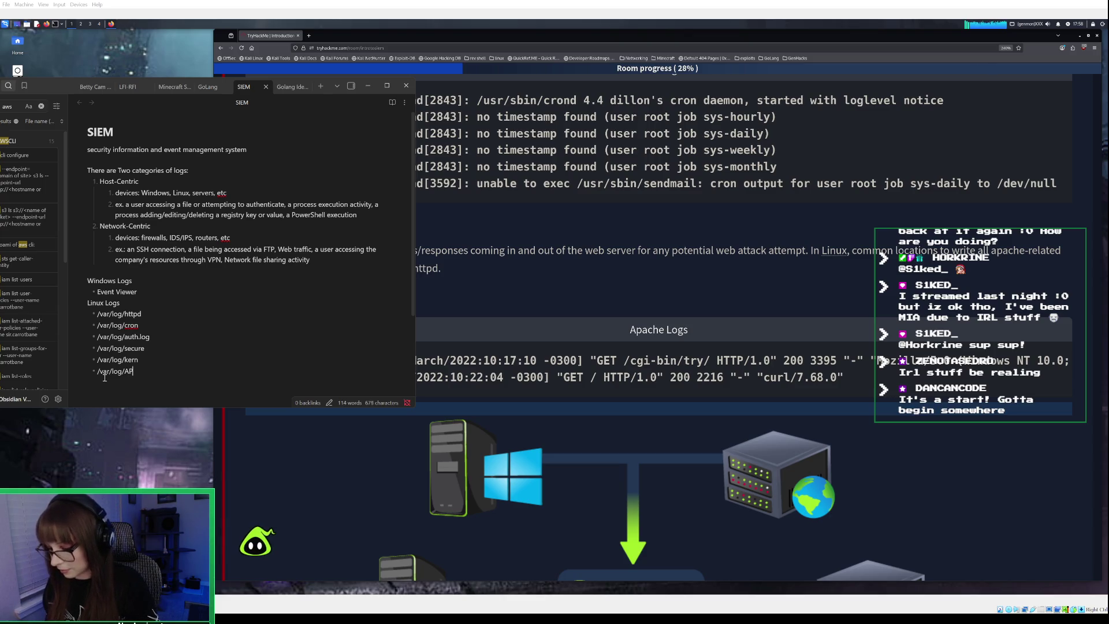
Fix the new bullet to read /var/log/apache, then minimize Obsidian
{"action": "key", "text": "BackSpace"}
{"action": "type", "text": "apache"}
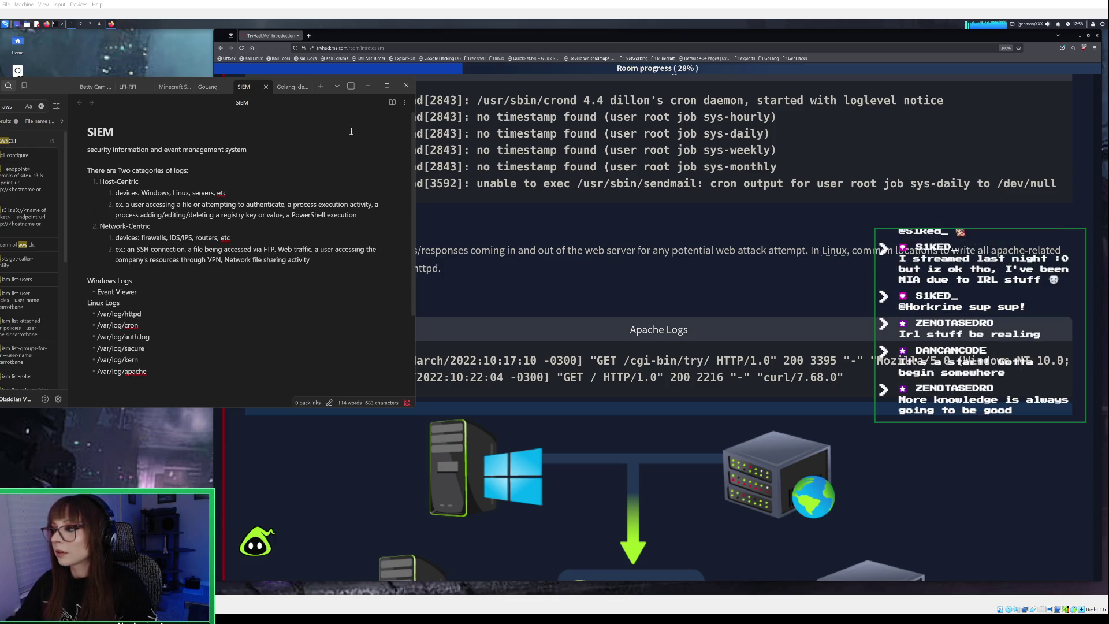
{"action": "left_click", "coordinate": [367, 85]}
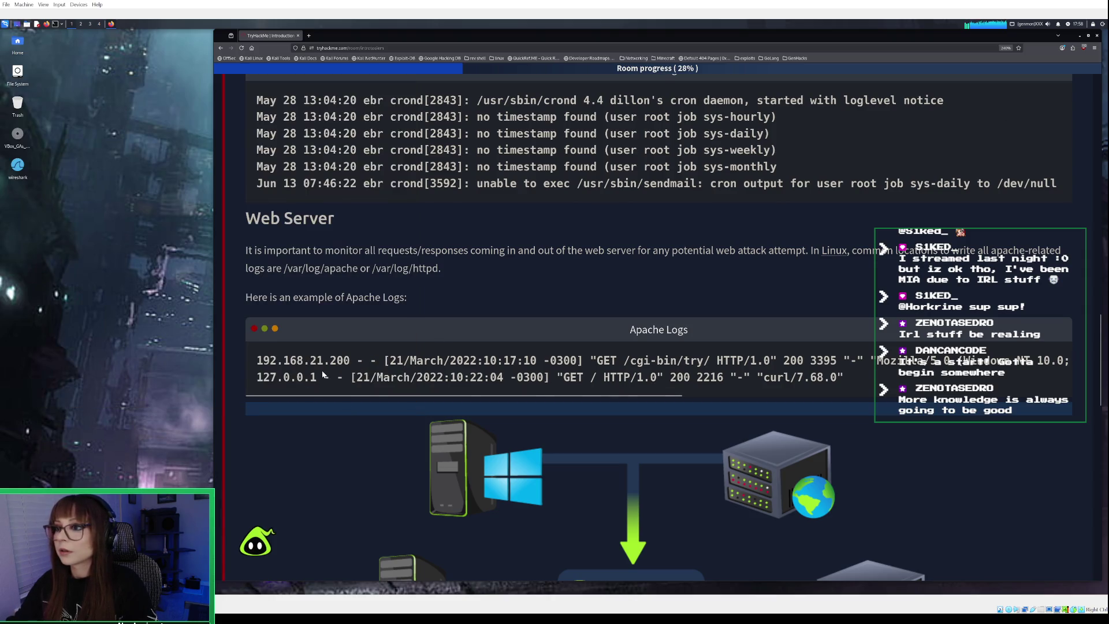
Scroll past the SIEM diagram to the Log Ingestion list of Agent/Forwarder, Syslog, Manual Upload, Port-Forwarding
{"action": "scroll", "coordinate": [323, 374], "scroll_direction": "down", "scroll_amount": 1}
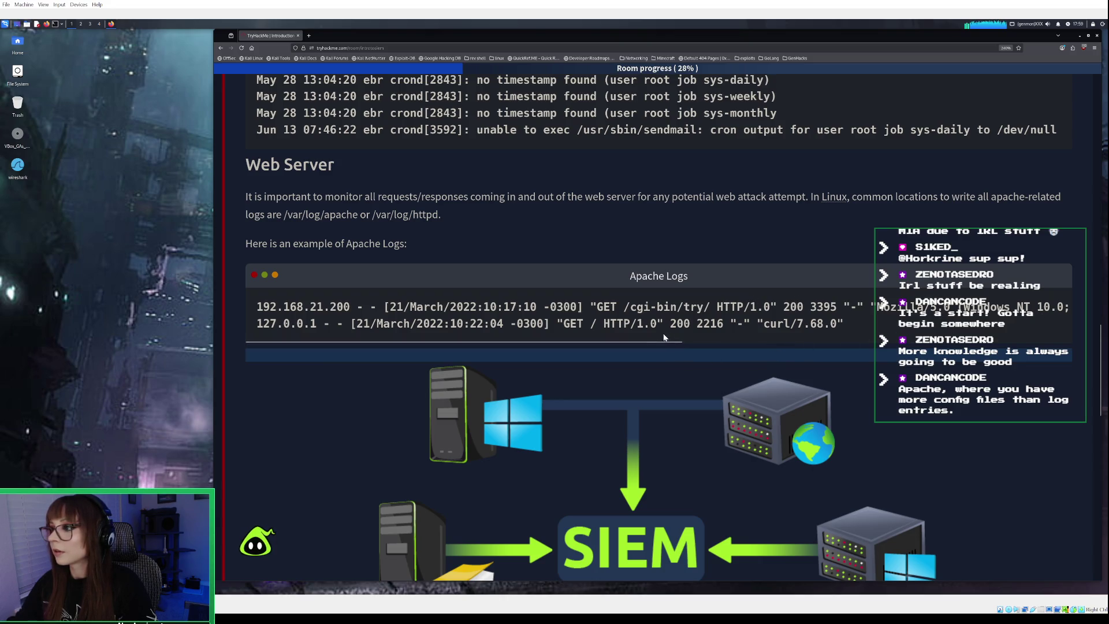
{"action": "mouse_move", "coordinate": [660, 343]}
{"action": "left_mouse_down"}
{"action": "mouse_move", "coordinate": [674, 343]}
{"action": "mouse_move", "coordinate": [625, 345]}
{"action": "left_mouse_up"}
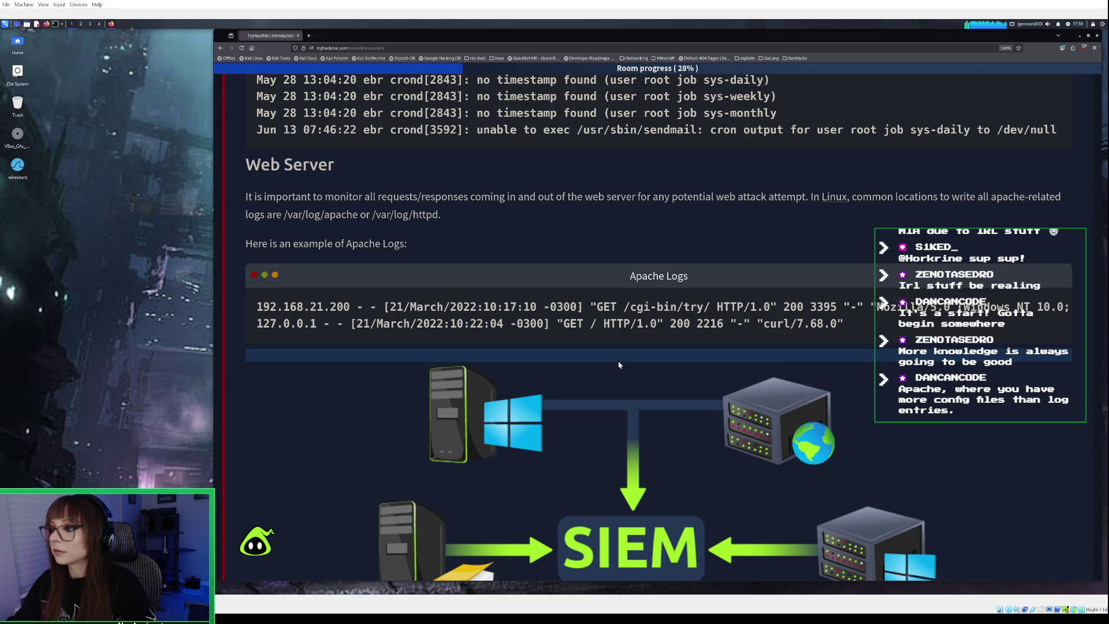
{"action": "scroll", "coordinate": [618, 365], "scroll_direction": "down", "scroll_amount": 2}
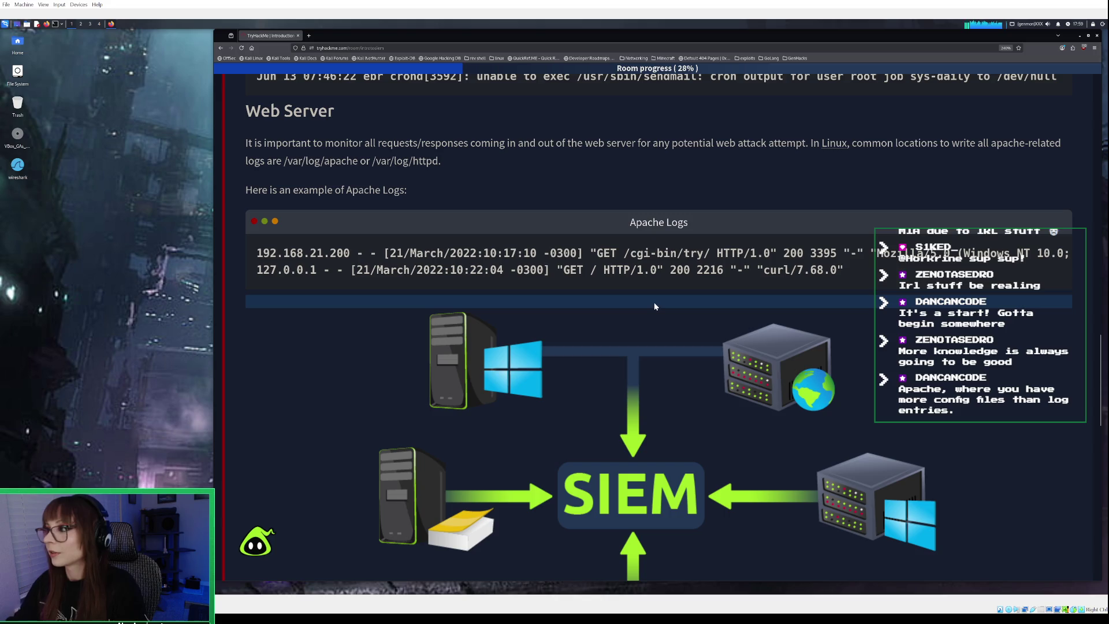
{"action": "scroll", "coordinate": [654, 306], "scroll_direction": "down", "scroll_amount": 5}
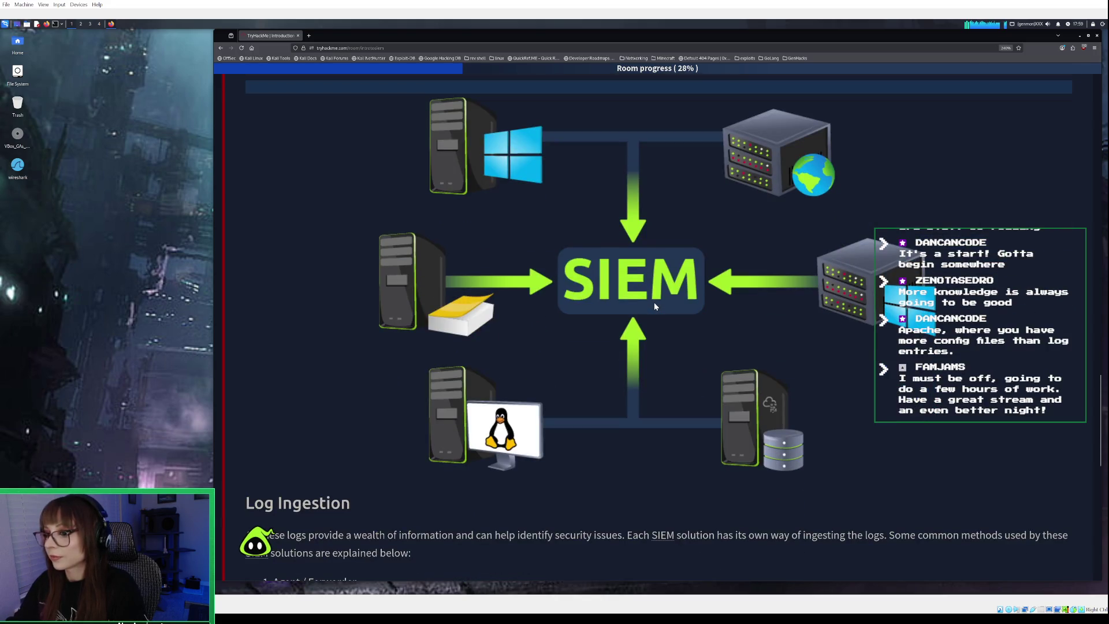
{"action": "scroll", "coordinate": [654, 306], "scroll_direction": "down", "scroll_amount": 3}
{"action": "scroll", "coordinate": [655, 306], "scroll_direction": "down", "scroll_amount": 3}
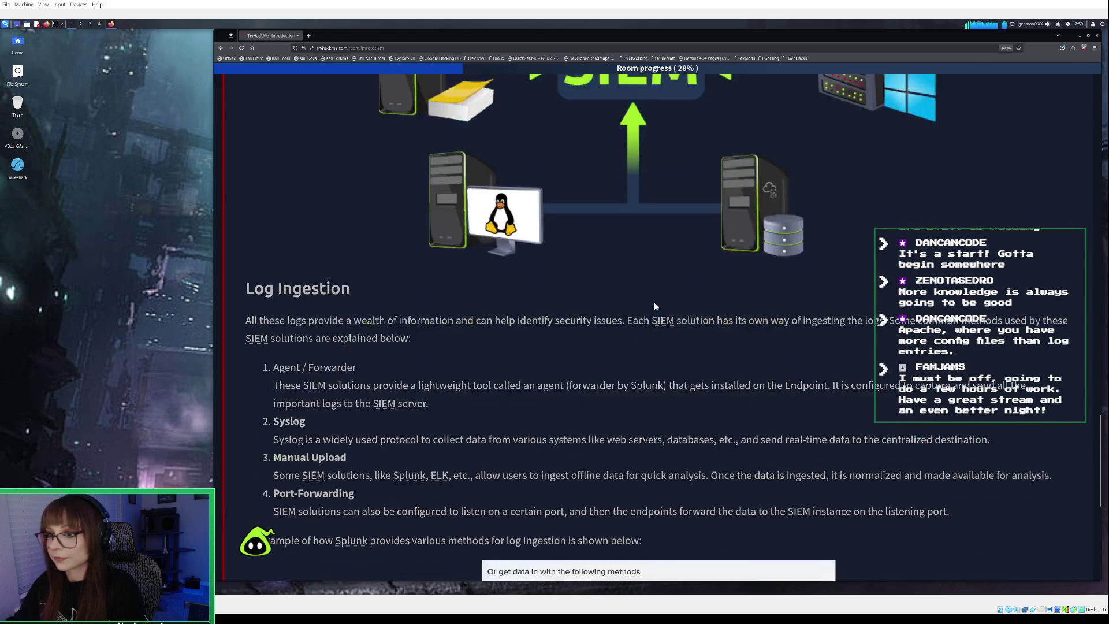
Scroll on to the Splunk get-data-in example and Task 4's HTTP logs question
{"action": "scroll", "coordinate": [655, 306], "scroll_direction": "down", "scroll_amount": 1}
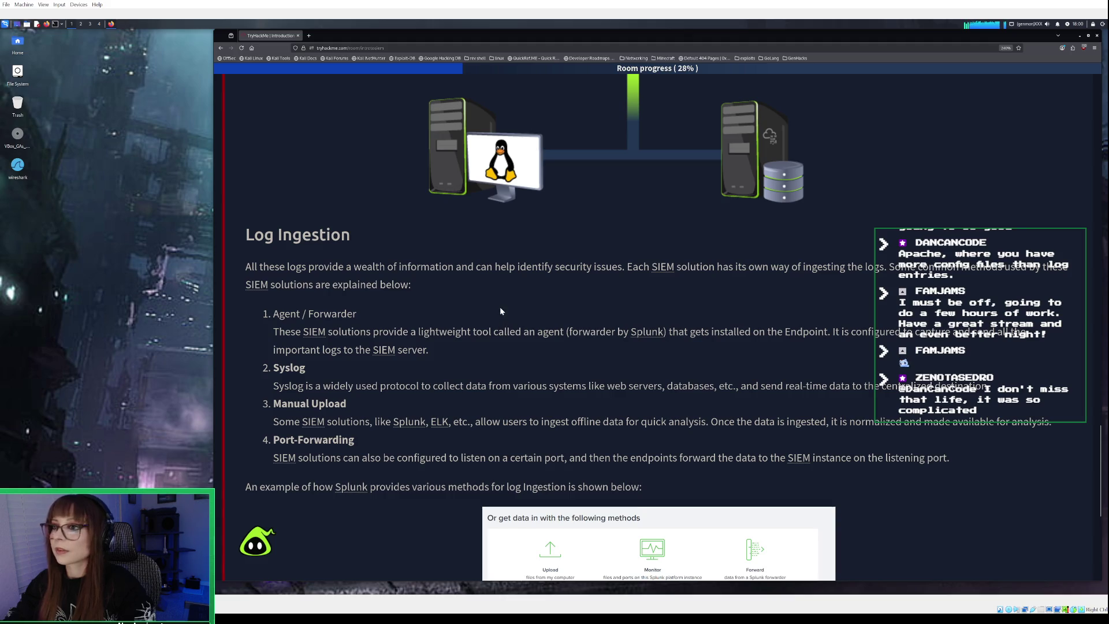
{"action": "scroll", "coordinate": [500, 308], "scroll_direction": "down", "scroll_amount": 2}
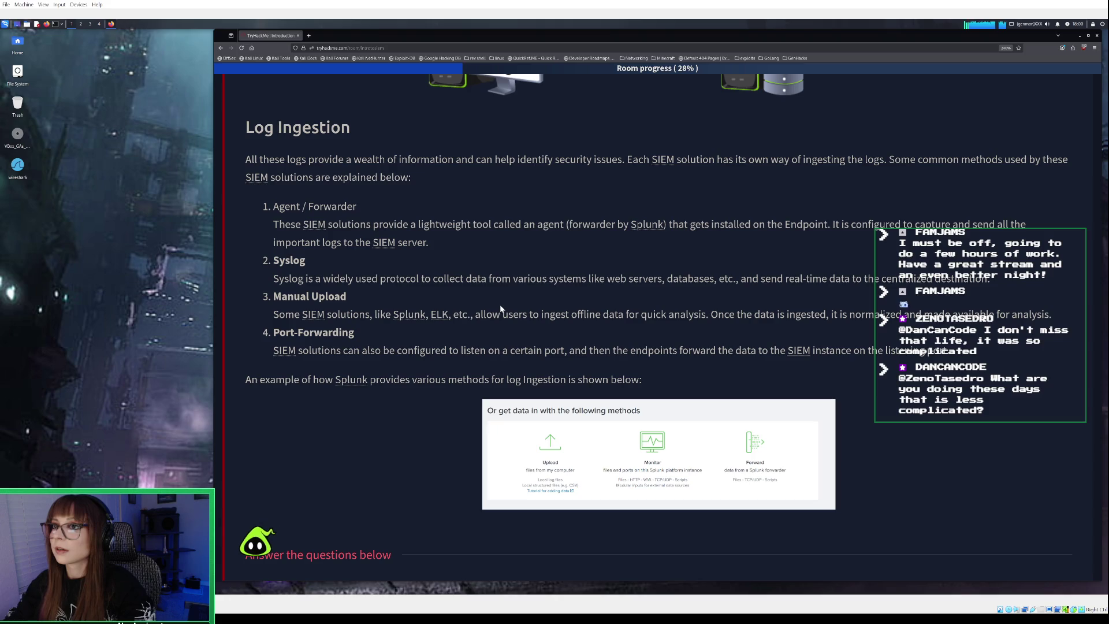
{"action": "scroll", "coordinate": [502, 304], "scroll_direction": "down", "scroll_amount": 1}
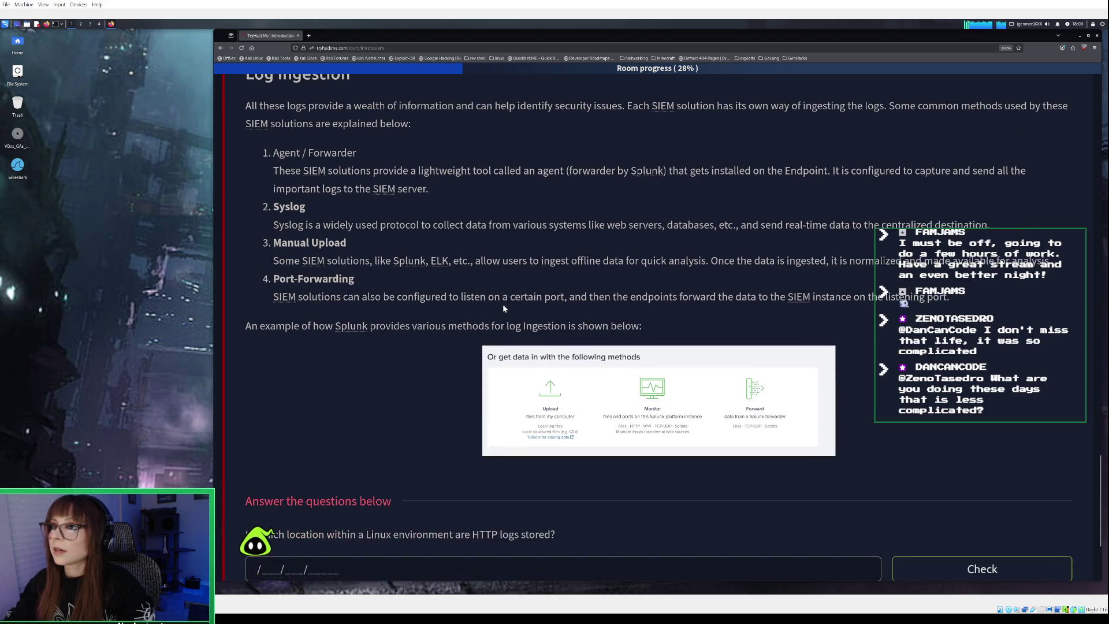
{"action": "scroll", "coordinate": [503, 303], "scroll_direction": "up", "scroll_amount": 1}
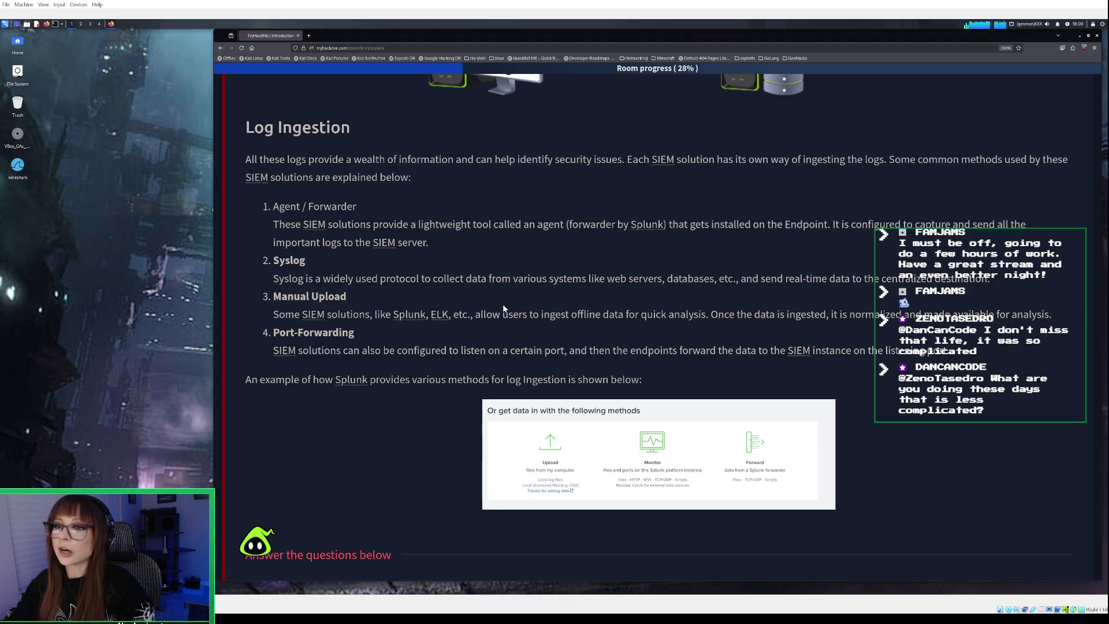
{"action": "scroll", "coordinate": [502, 303], "scroll_direction": "down", "scroll_amount": 1}
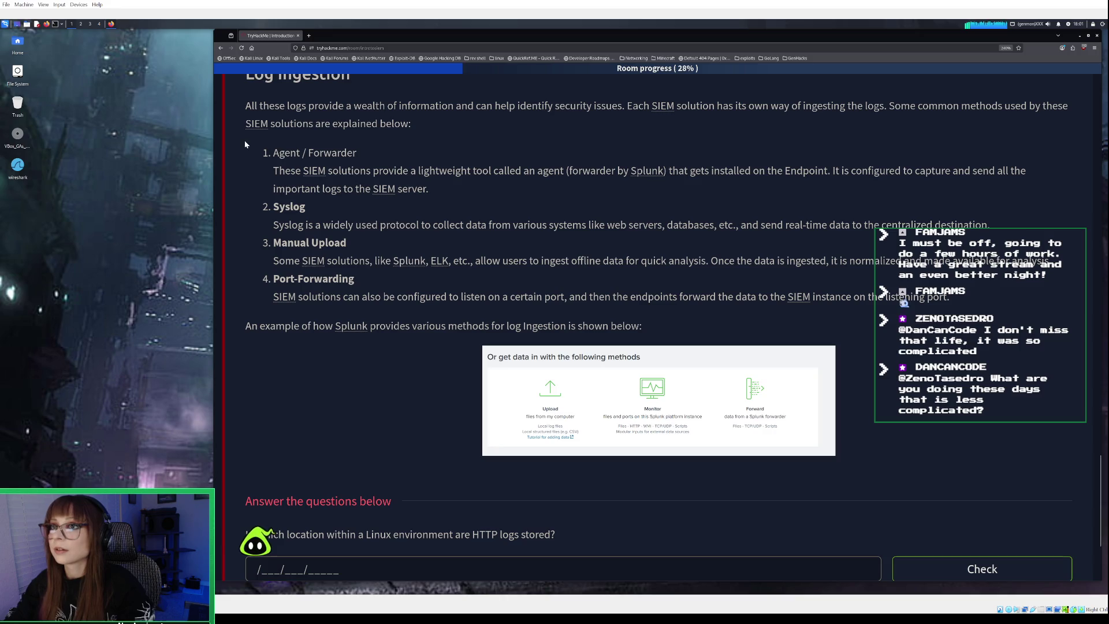
{"action": "scroll", "coordinate": [350, 176], "scroll_direction": "up", "scroll_amount": 1}
{"action": "scroll", "coordinate": [349, 176], "scroll_direction": "down", "scroll_amount": 1}
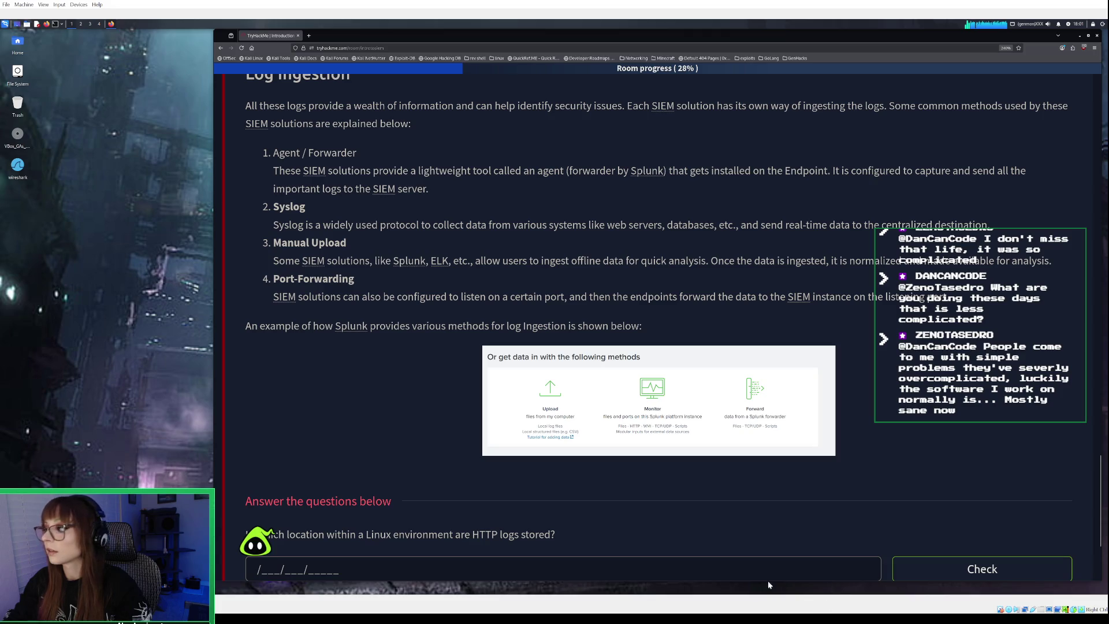
{"action": "key", "text": "alt+Tab"}
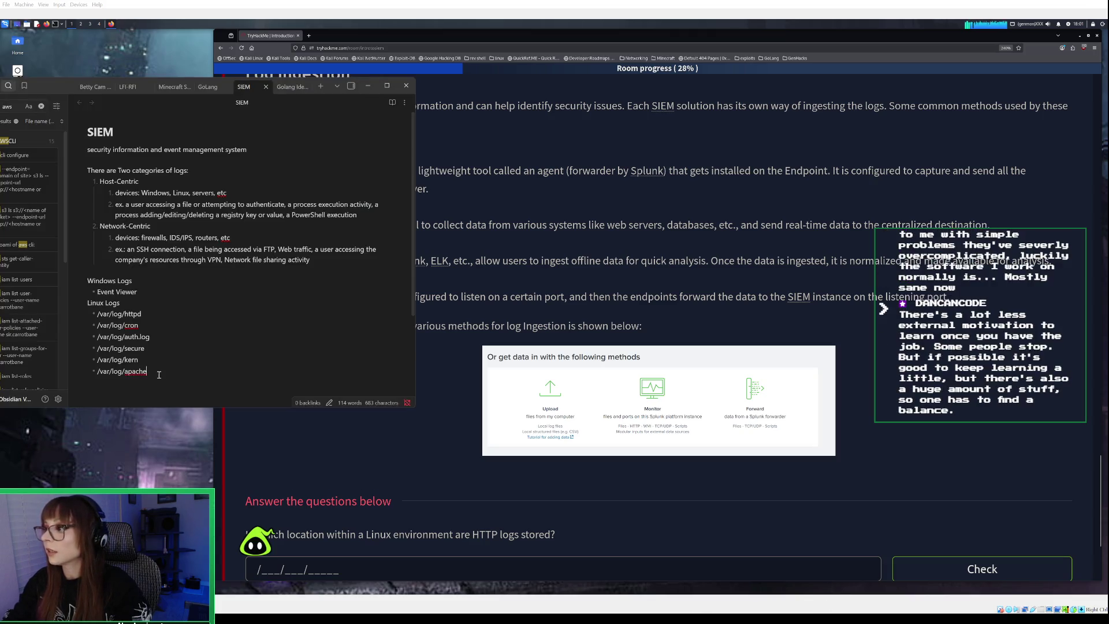
Add the heading 'Methods for SIEM to ingest logs' with an Agent/Forwarder bullet beneath it
{"action": "type", "text": "Methods"}
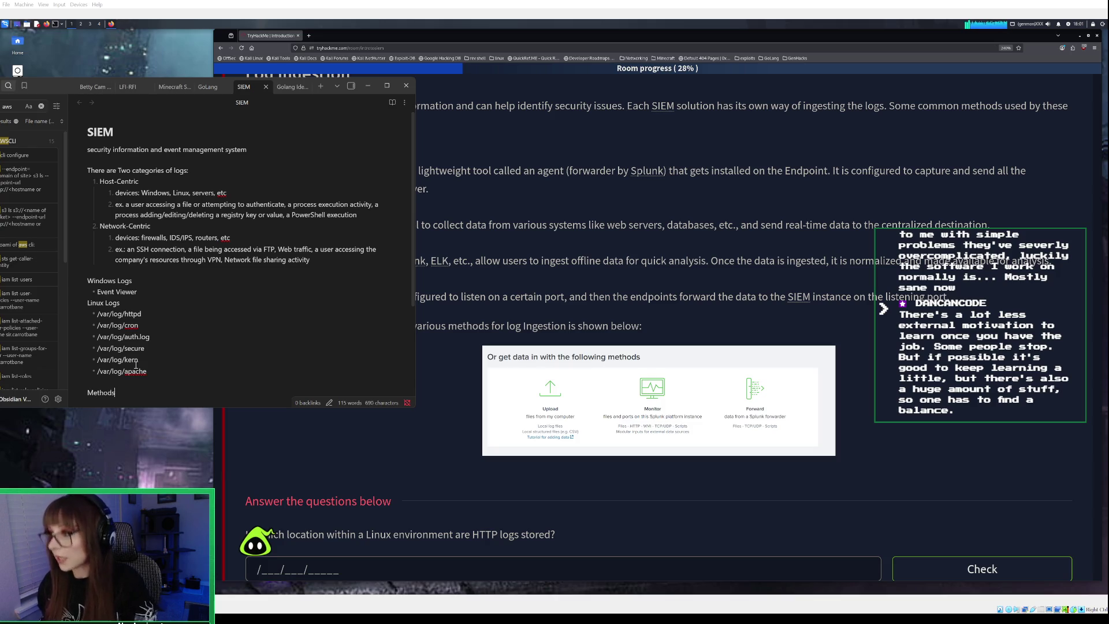
{"action": "type", "text": " f"}
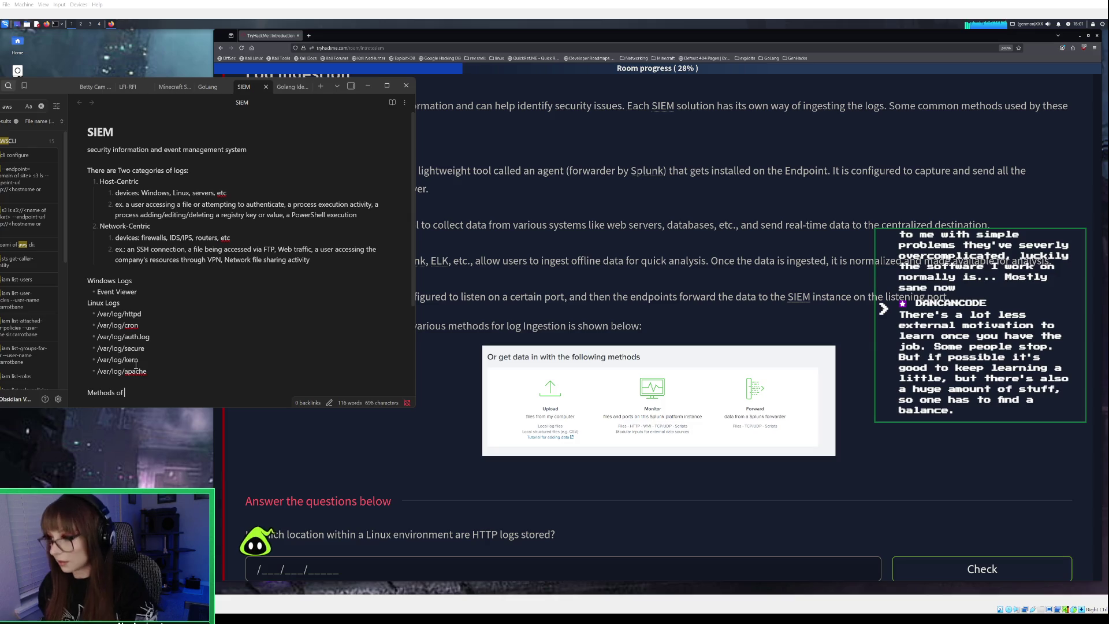
{"action": "type", "text": "or Si"}
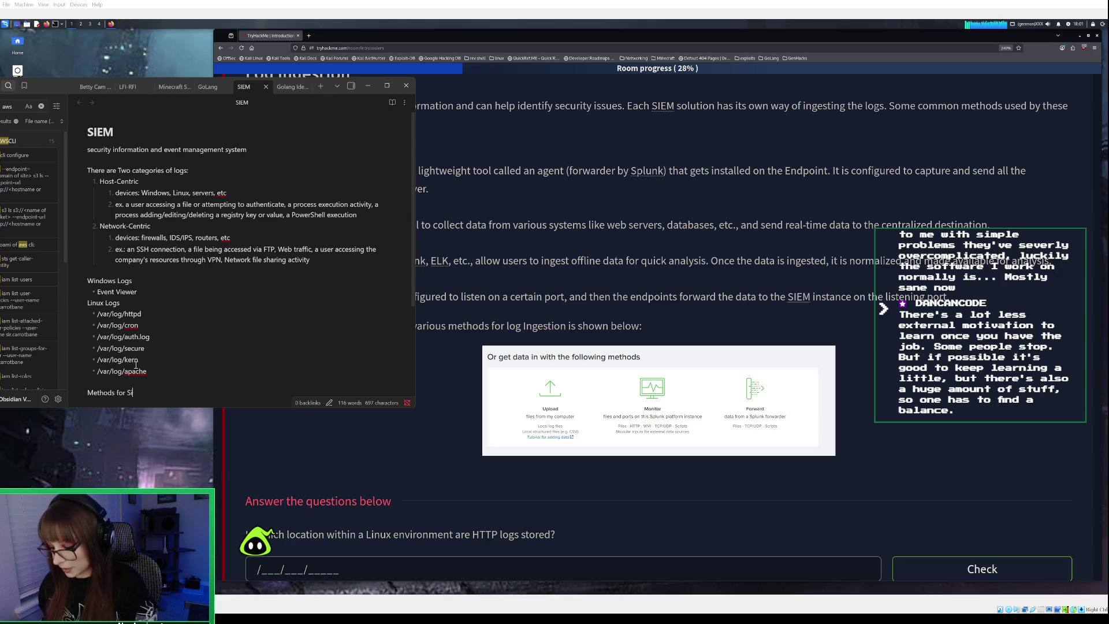
{"action": "type", "text": "IEM t"}
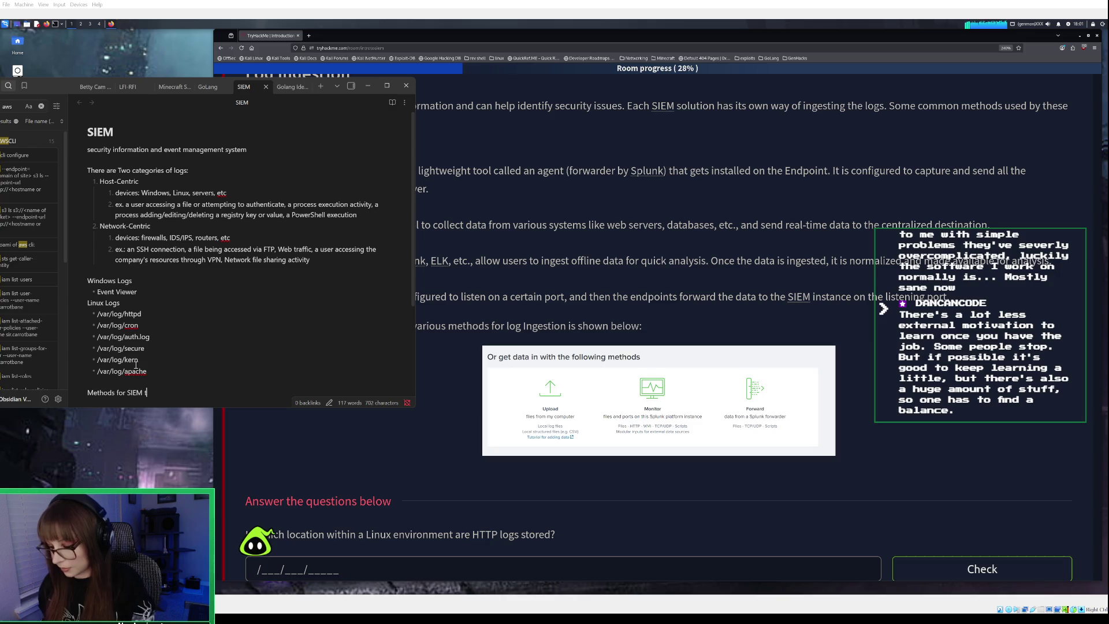
{"action": "type", "text": "o in"}
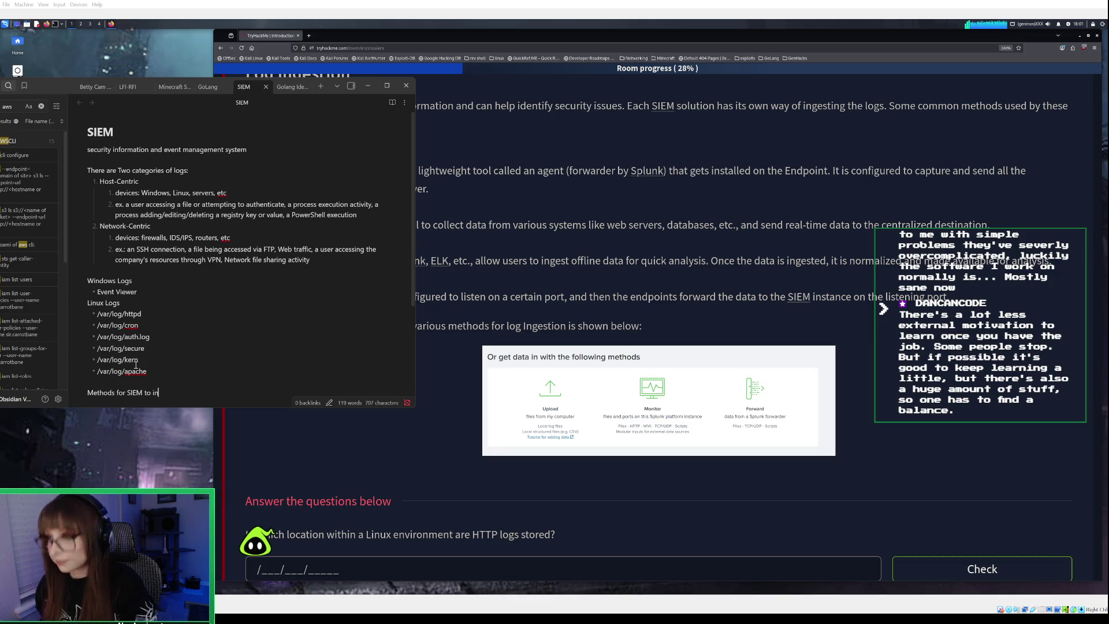
{"action": "type", "text": "gest logs"}
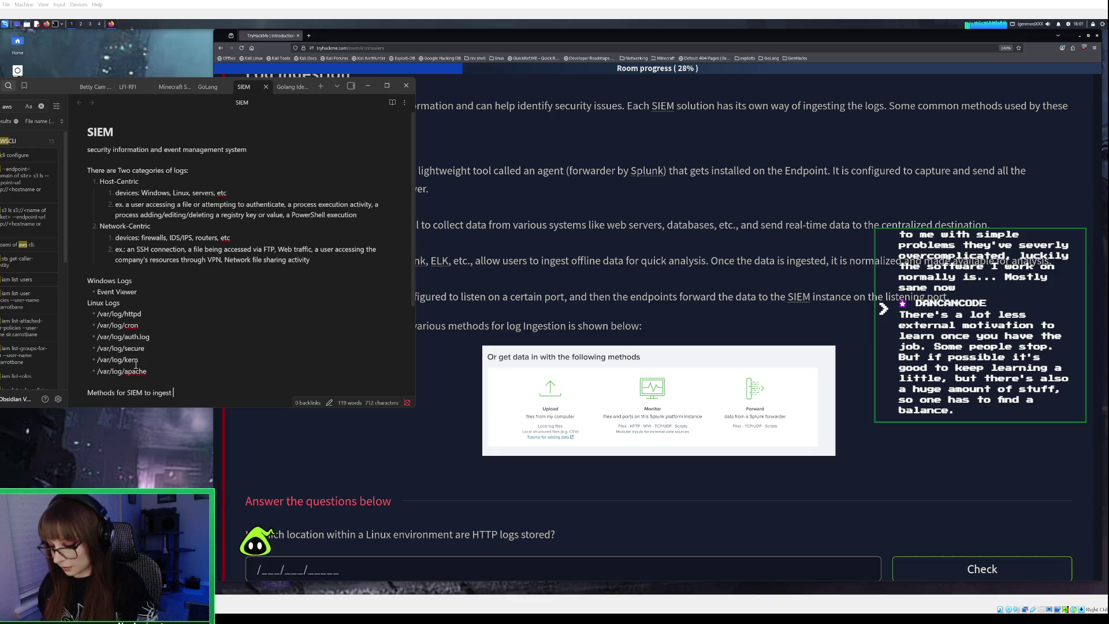
{"action": "key", "text": "Return"}
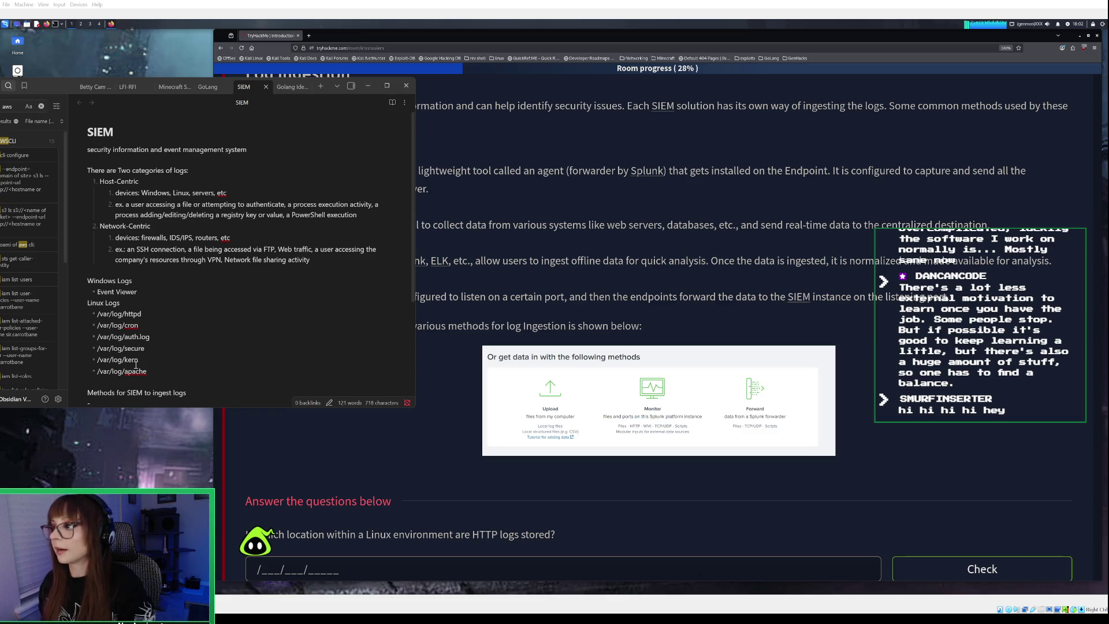
{"action": "type", "text": "A"}
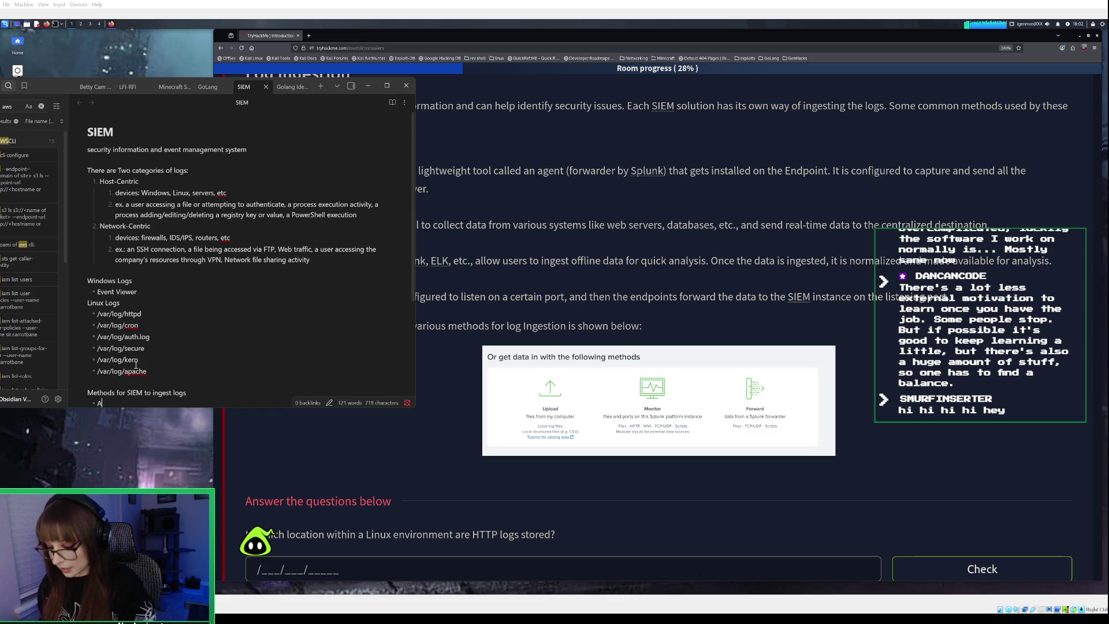
{"action": "type", "text": "gent/Fow"}
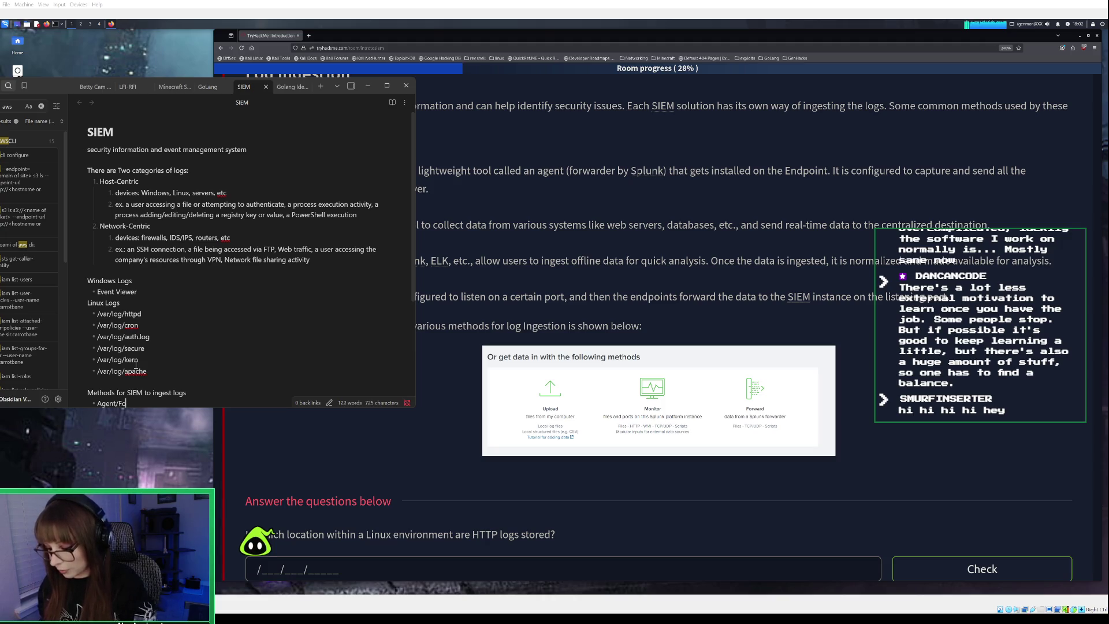
{"action": "key", "text": "BackSpace"}
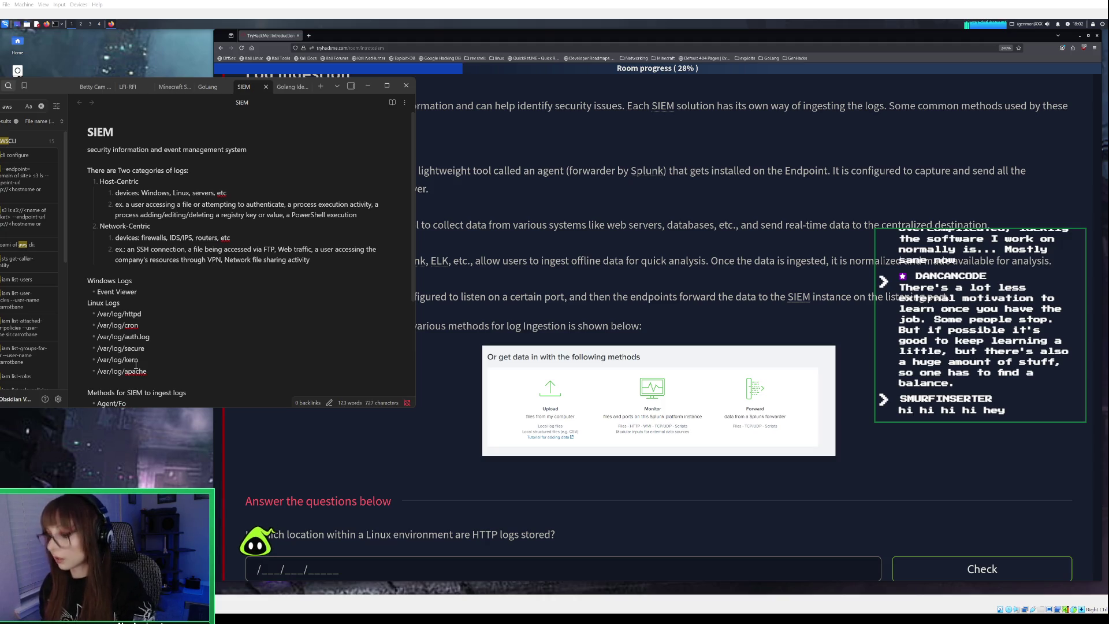
{"action": "type", "text": "rwarder"}
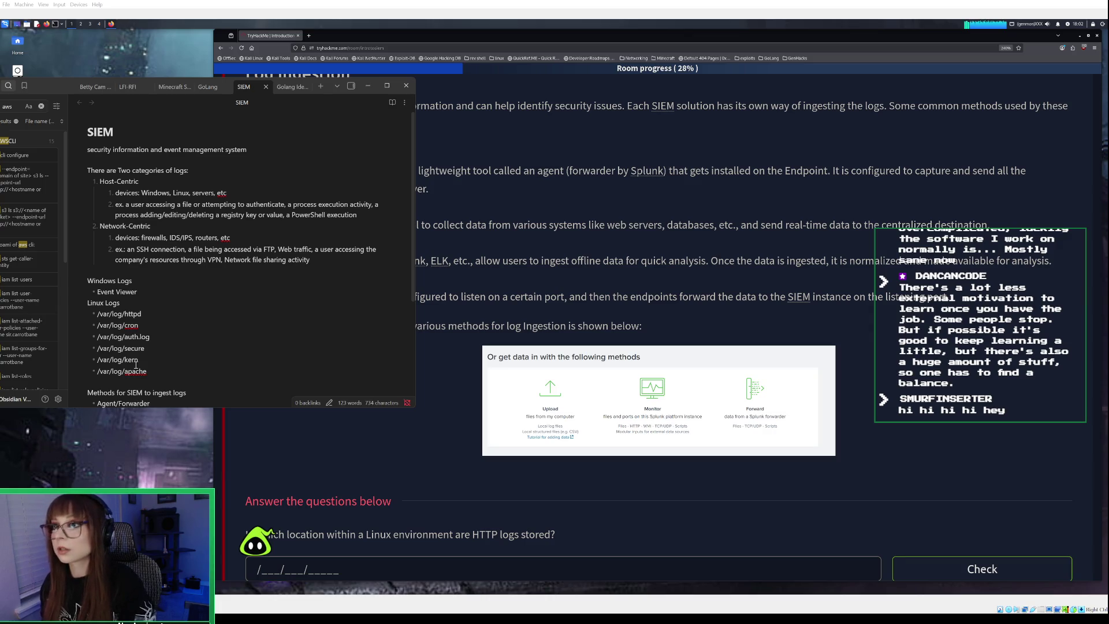
{"action": "scroll", "coordinate": [228, 306], "scroll_direction": "down", "scroll_amount": 3}
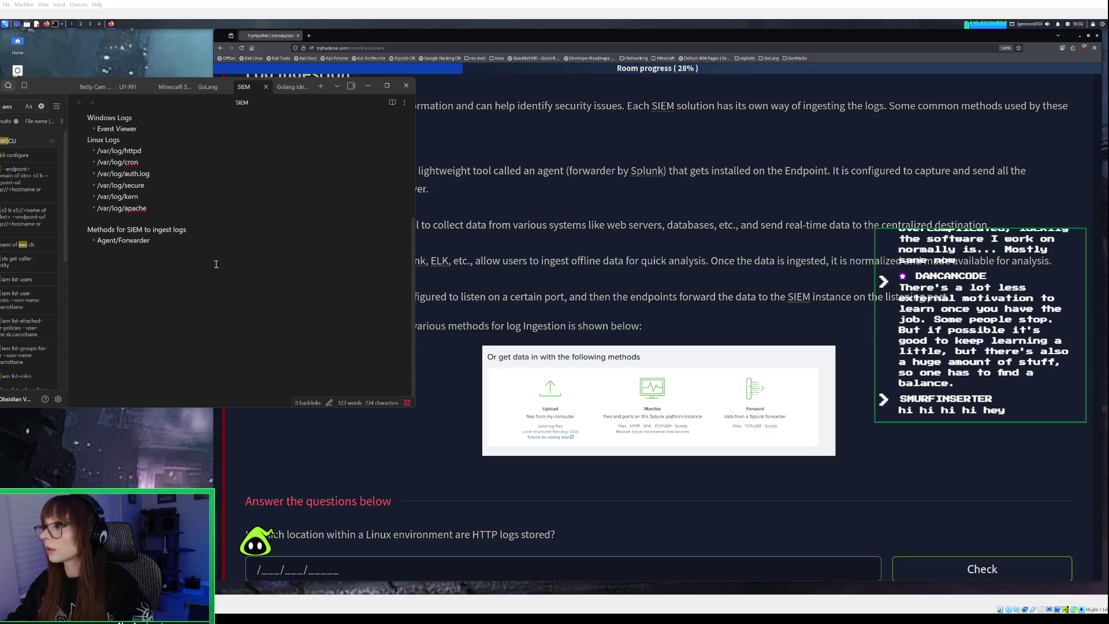
Minimize Obsidian to read the Log Ingestion page, then bring the SIEM note back
{"action": "left_click", "coordinate": [368, 85]}
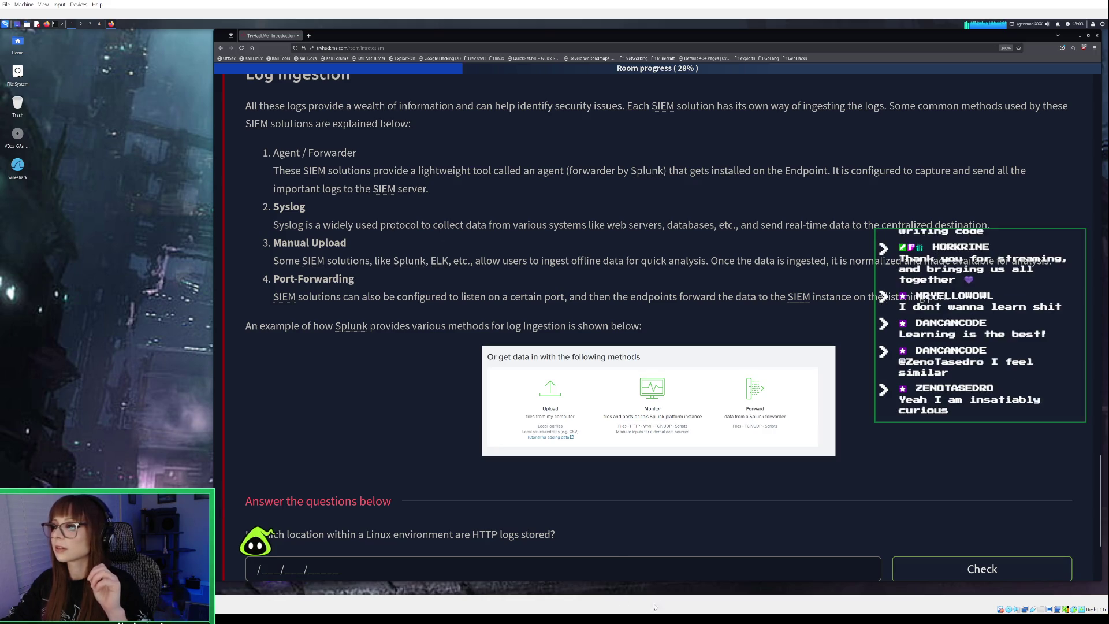
{"action": "key", "text": "alt+Tab"}
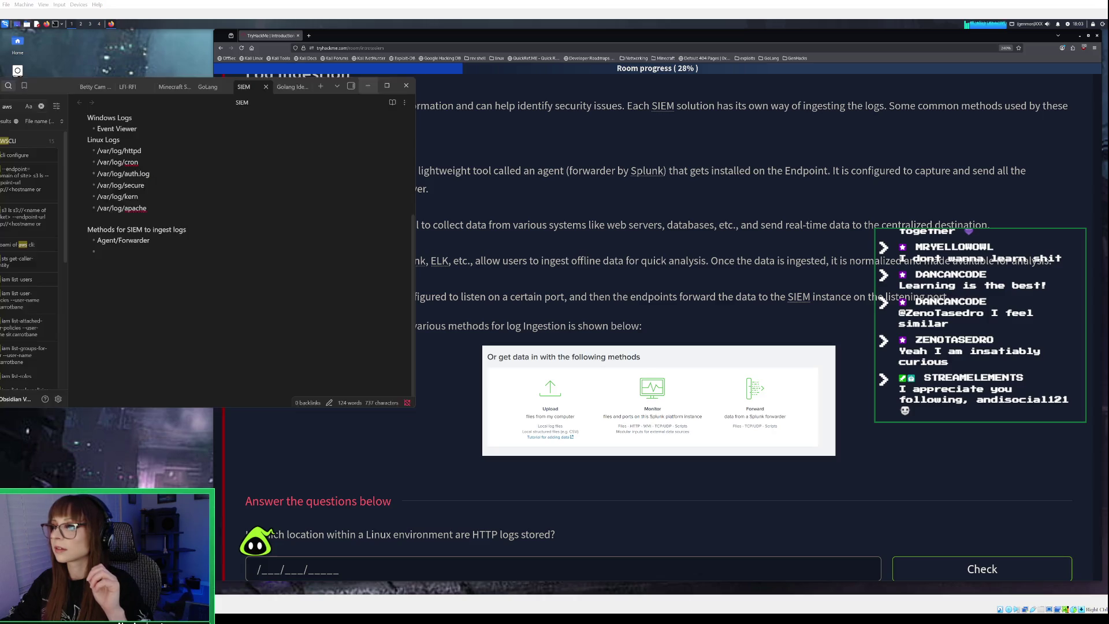
Append '(by Splunk)' to Agent/Forwarder and add a Syslog bullet
{"action": "left_click", "coordinate": [157, 244]}
{"action": "type", "text": "(by )Splunk"}
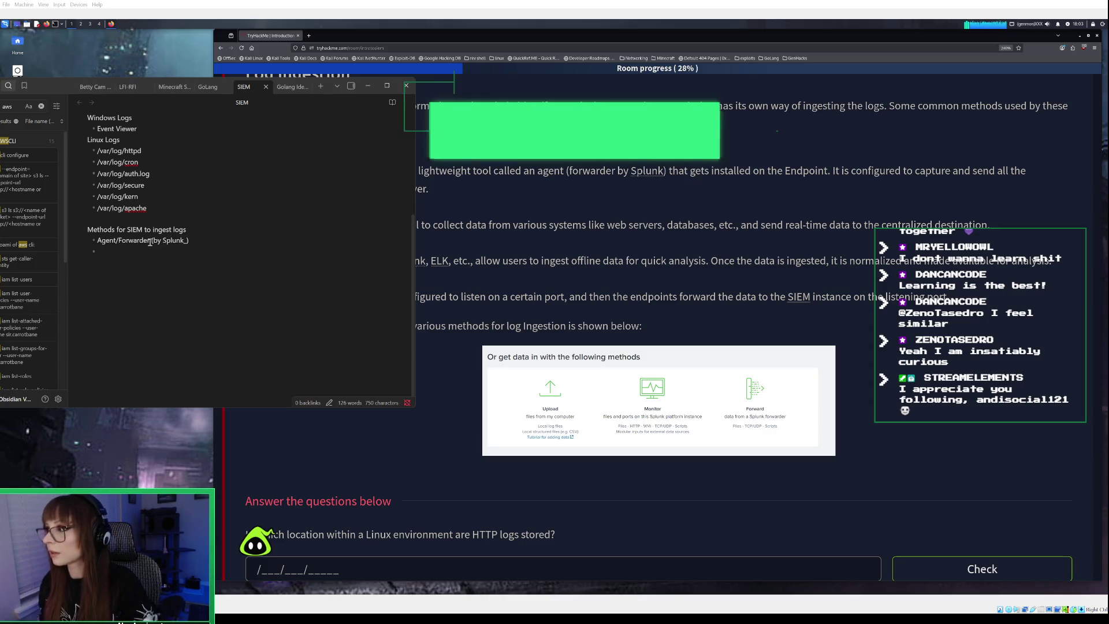
{"action": "key", "text": "BackSpace"}
{"action": "key", "text": "Down"}
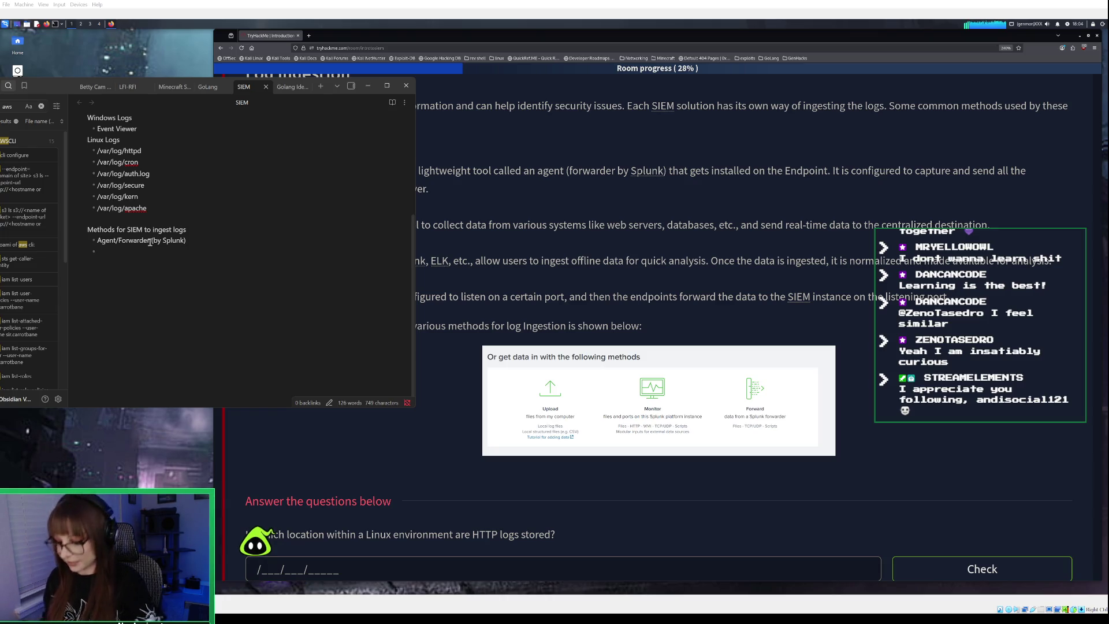
{"action": "type", "text": "Sys"}
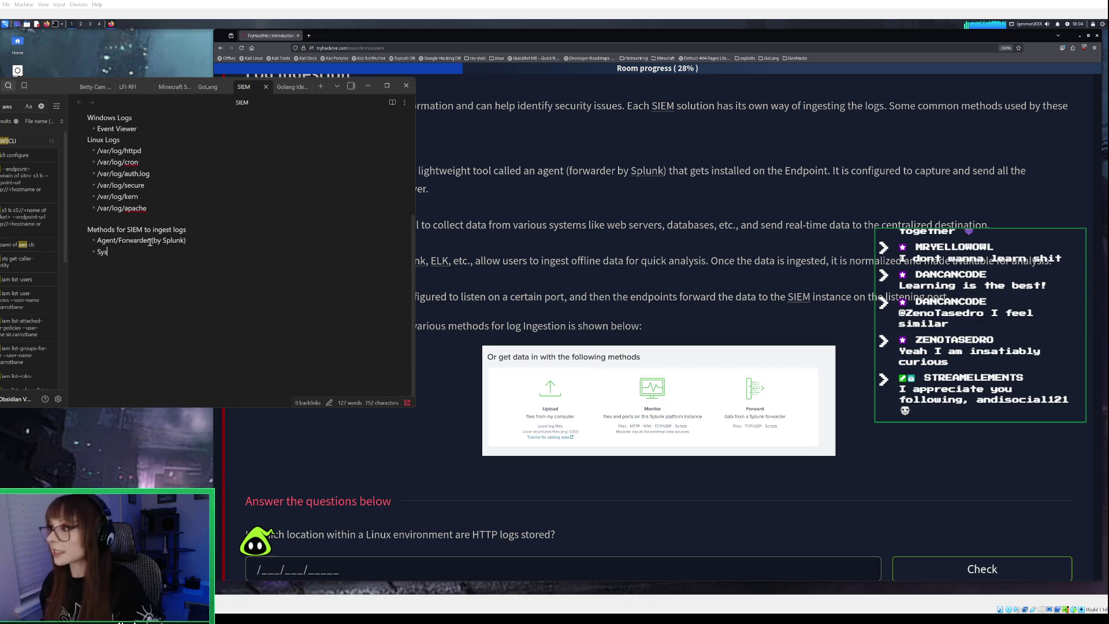
{"action": "type", "text": "ylogs"}
{"action": "key", "text": "BackSpace"}
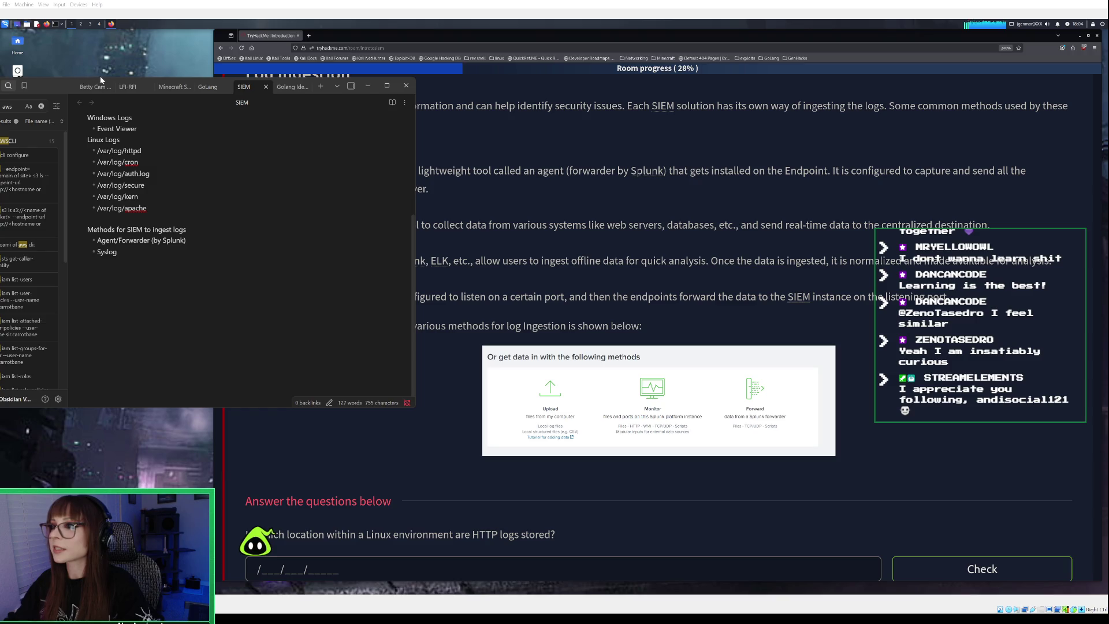
Add Manual Upload and Port-forwarding bullets, then minimize the note
{"action": "left_click", "coordinate": [367, 86]}
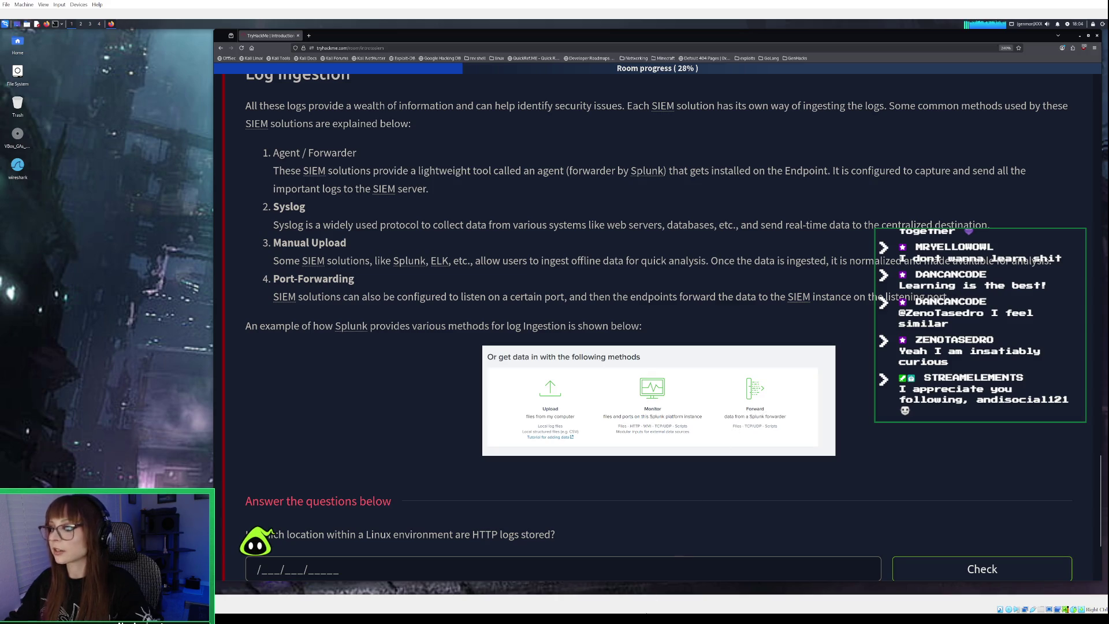
{"action": "left_click", "coordinate": [691, 606]}
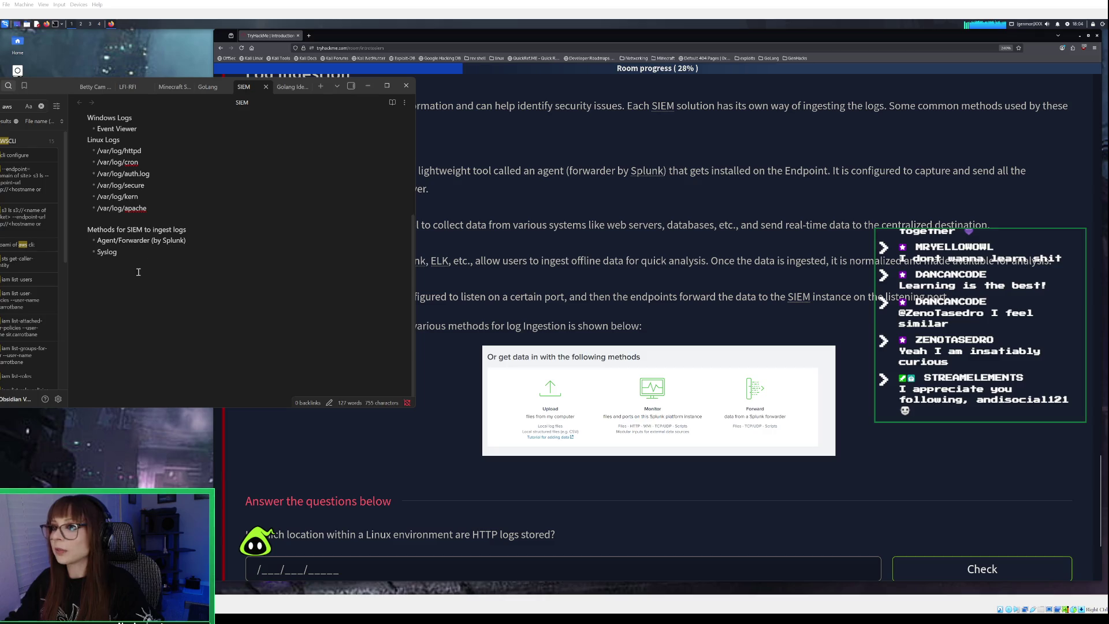
{"action": "key", "text": "Return"}
{"action": "type", "text": "Manu"}
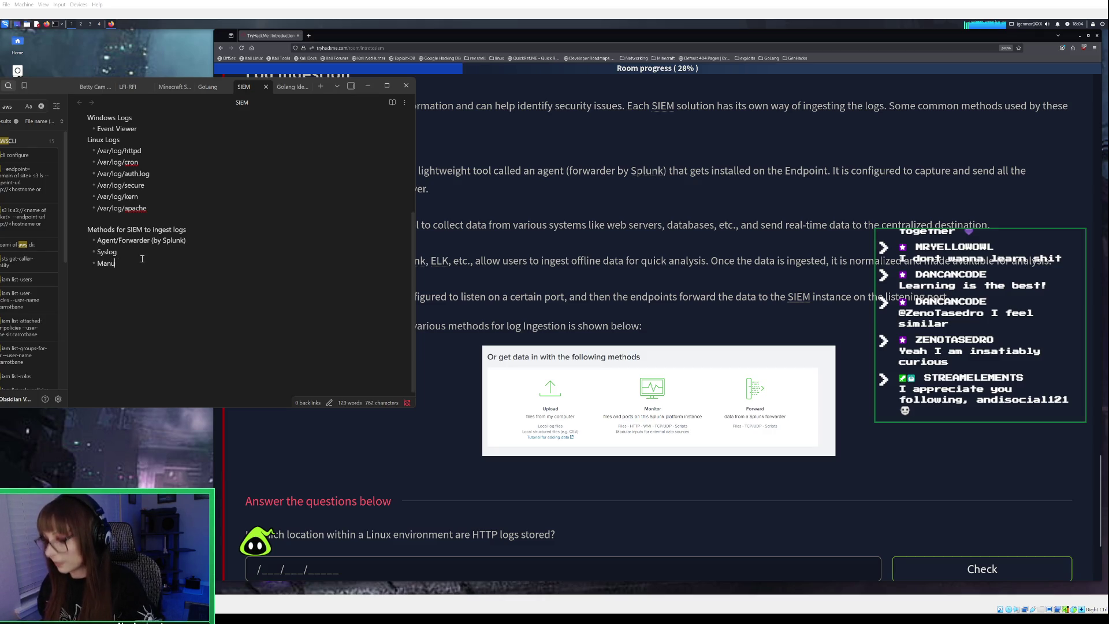
{"action": "type", "text": "eaUpload"}
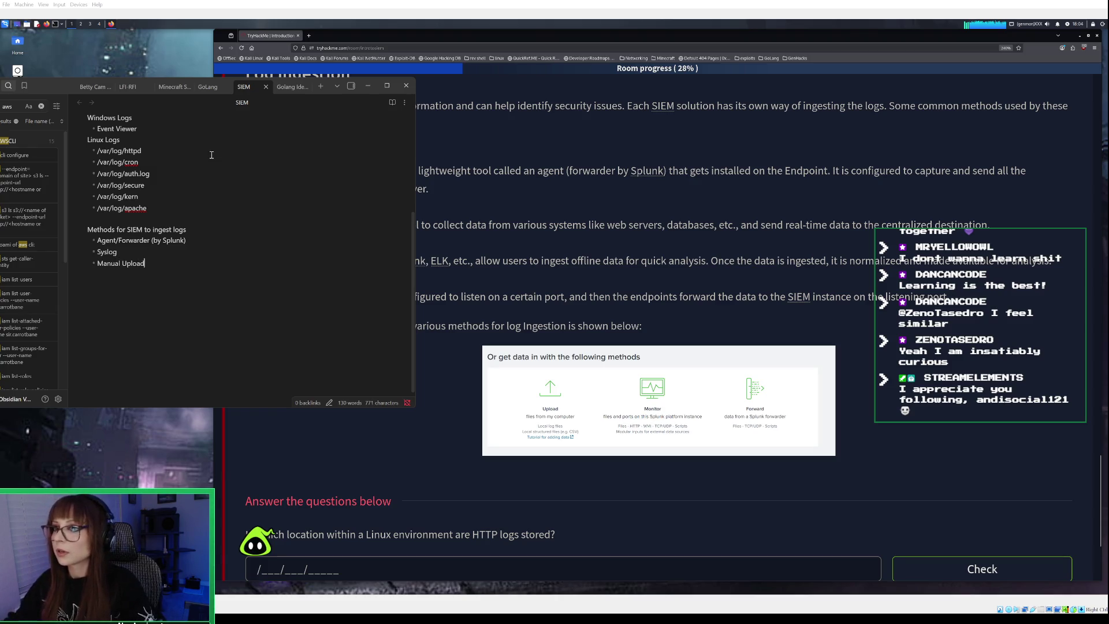
{"action": "type", "text": "p"}
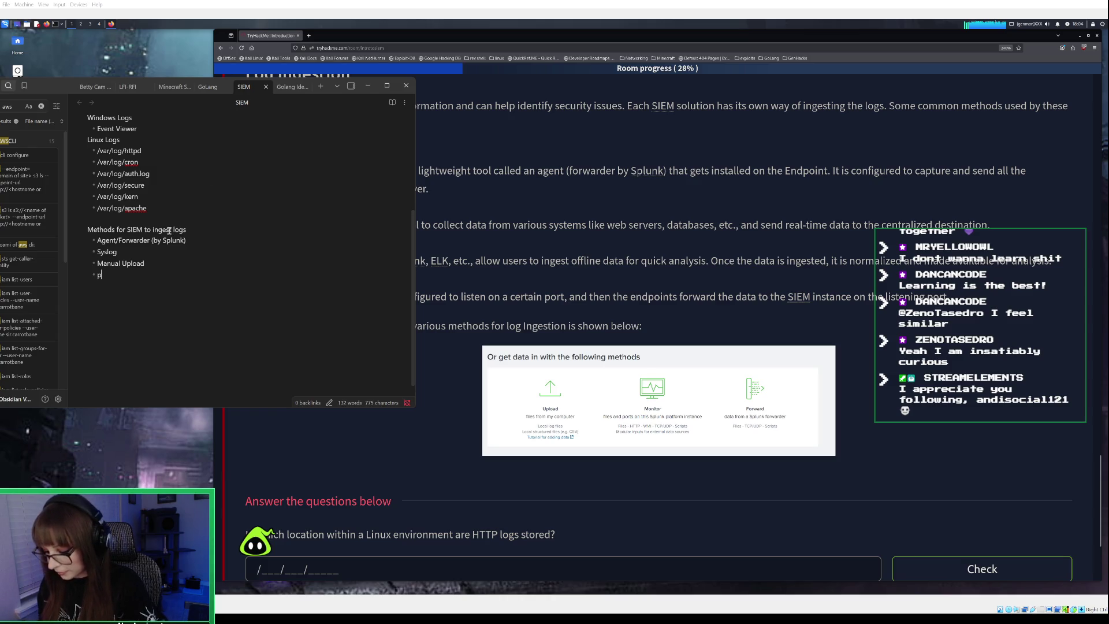
{"action": "key", "text": "BackSpace"}
{"action": "type", "text": "Por"}
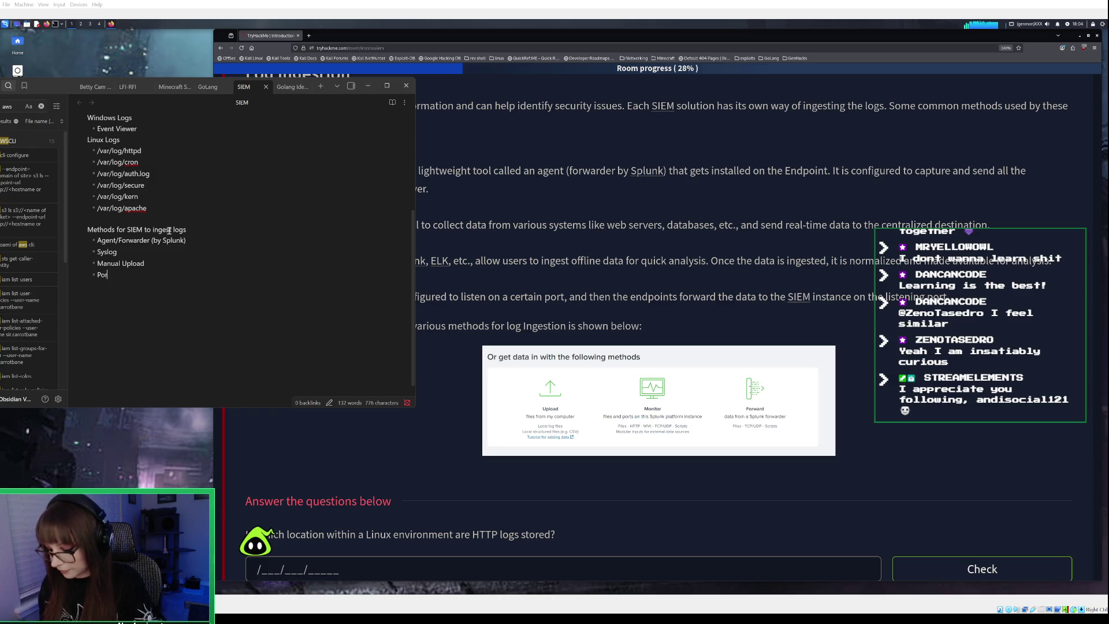
{"action": "type", "text": "t-forwarding"}
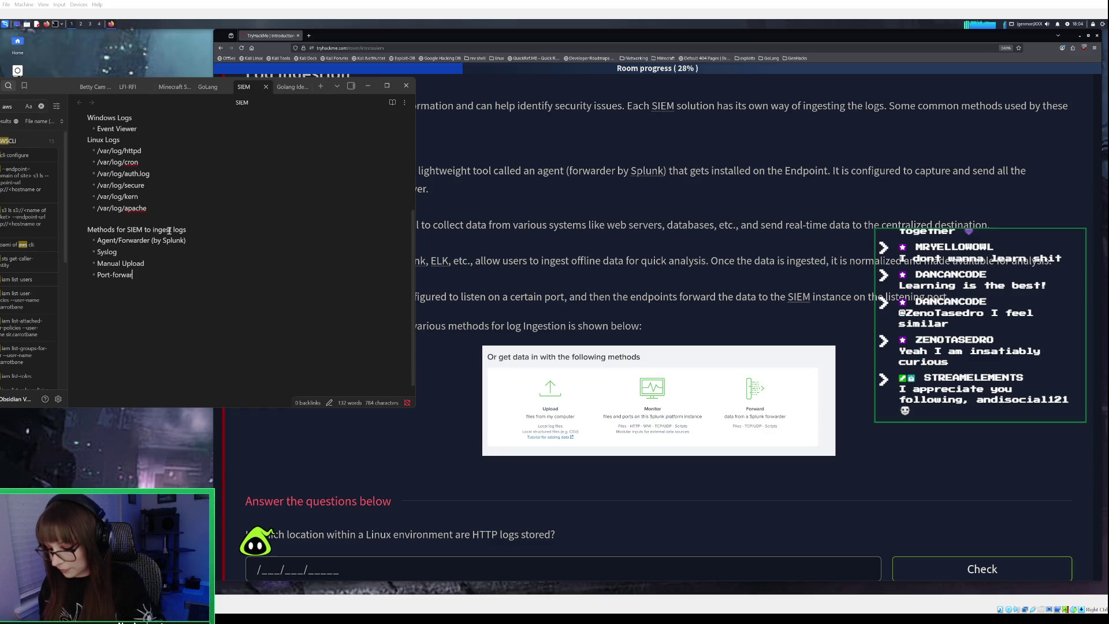
{"action": "left_click", "coordinate": [368, 85]}
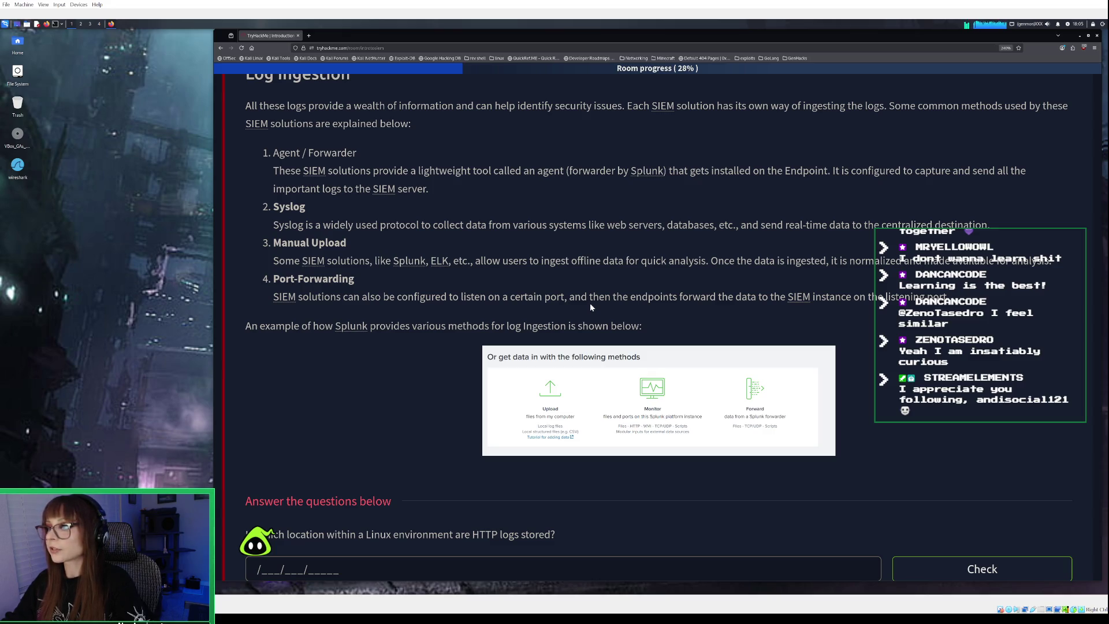
{"action": "scroll", "coordinate": [590, 307], "scroll_direction": "down", "scroll_amount": 2}
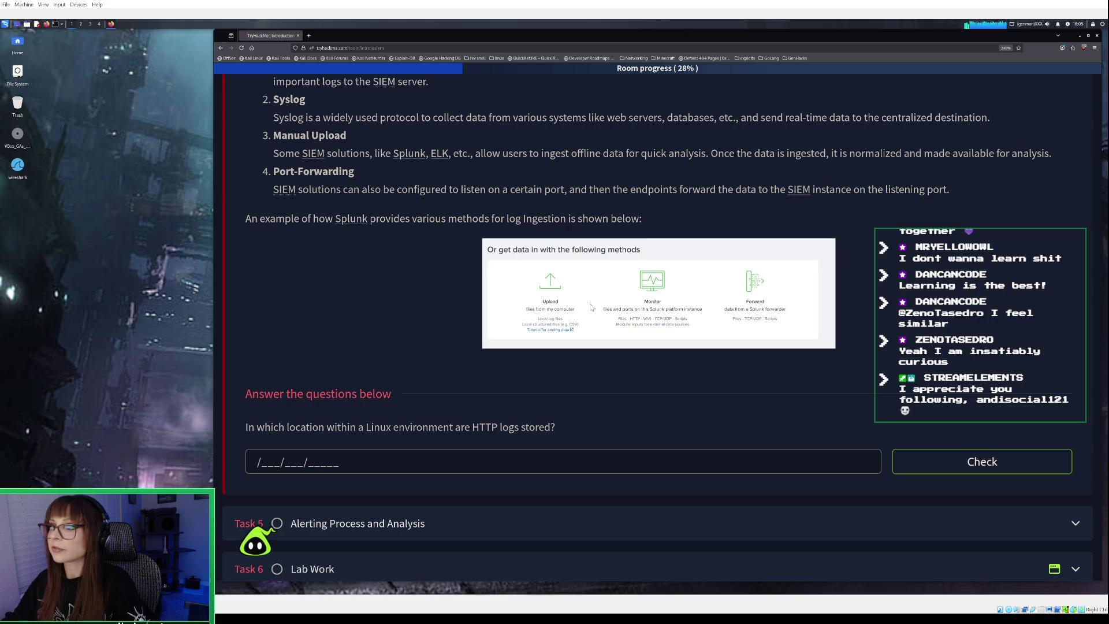
{"action": "scroll", "coordinate": [591, 307], "scroll_direction": "down", "scroll_amount": 1}
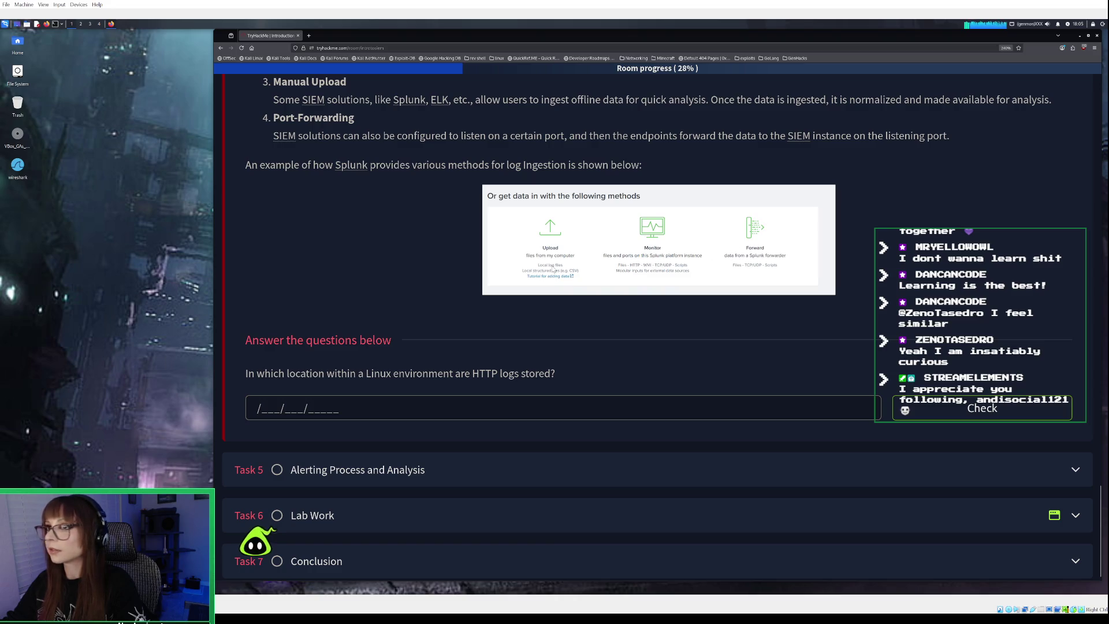
{"action": "scroll", "coordinate": [553, 269], "scroll_direction": "up", "scroll_amount": 2}
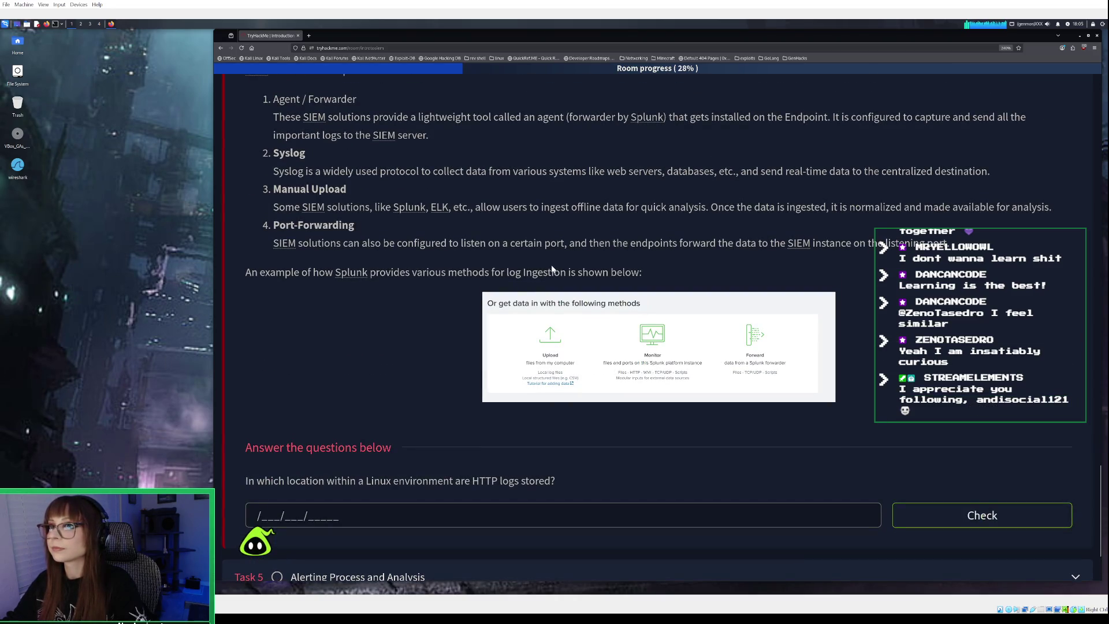
{"action": "scroll", "coordinate": [552, 269], "scroll_direction": "down", "scroll_amount": 1}
{"action": "scroll", "coordinate": [552, 271], "scroll_direction": "down", "scroll_amount": 1}
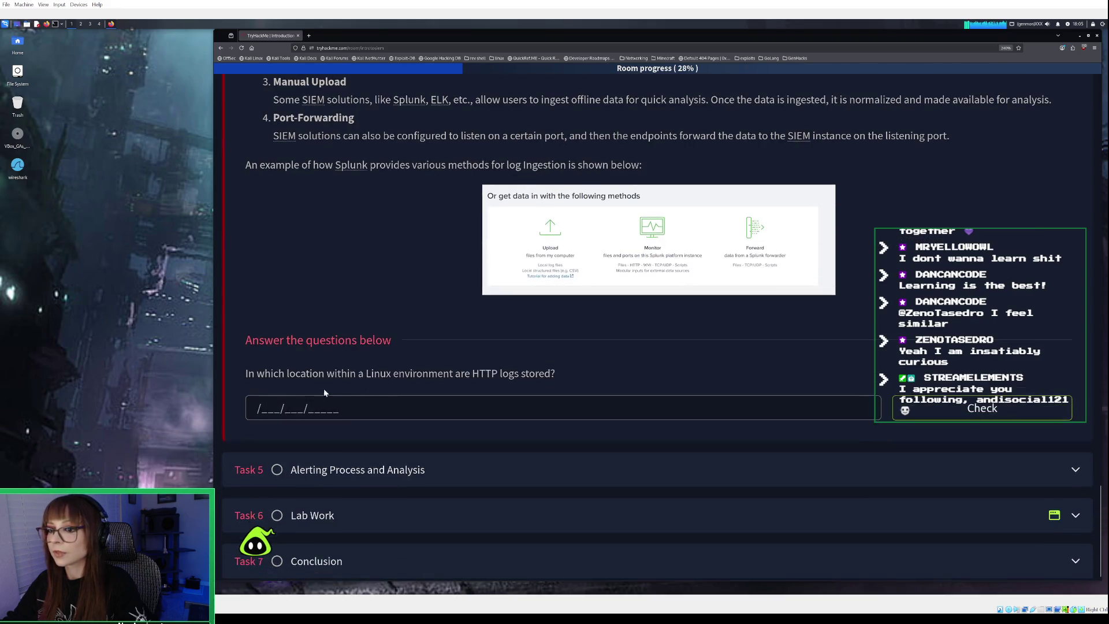
{"action": "left_click", "coordinate": [293, 414]}
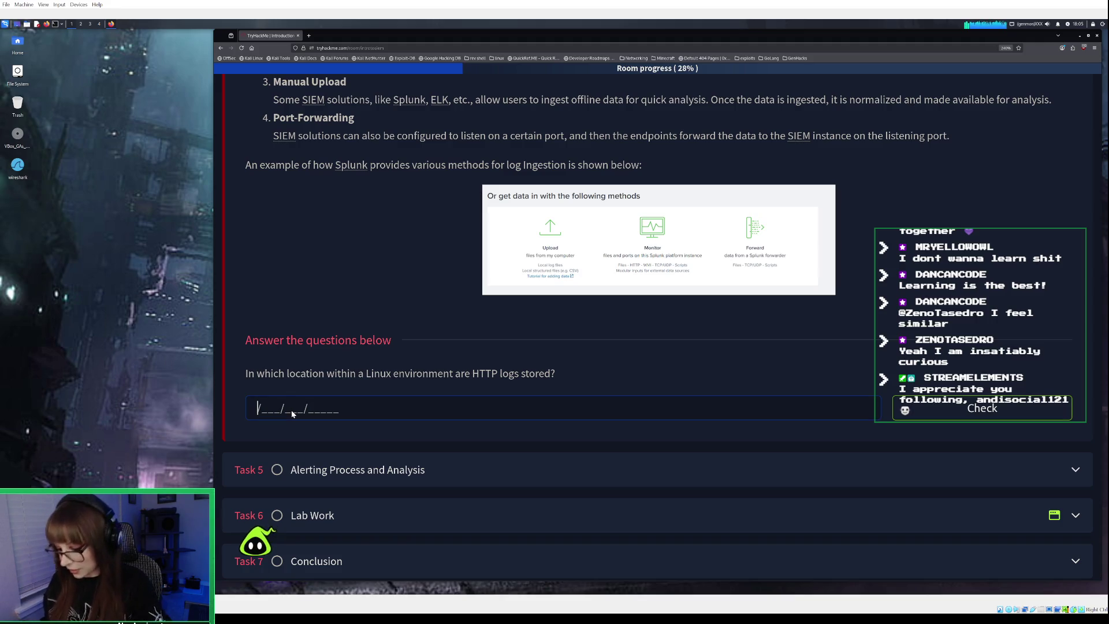
Answer the HTTP logs location question with var/log/httpd and expand Task 5, Alerting Process and Analysis
{"action": "type", "text": "var"}
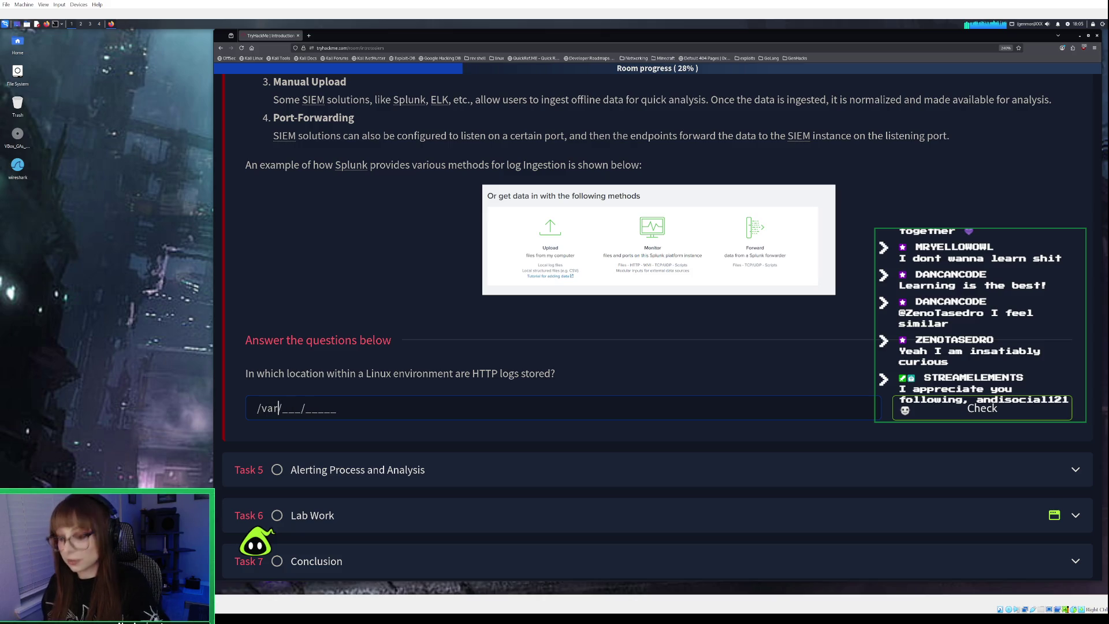
{"action": "type", "text": "/log/"}
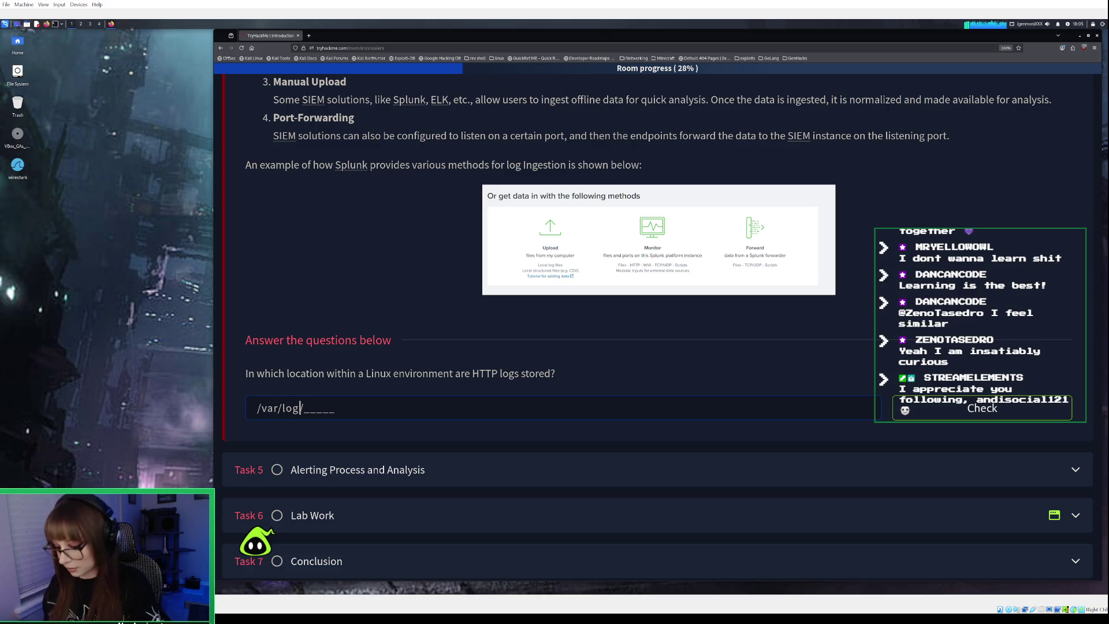
{"action": "type", "text": "httpd"}
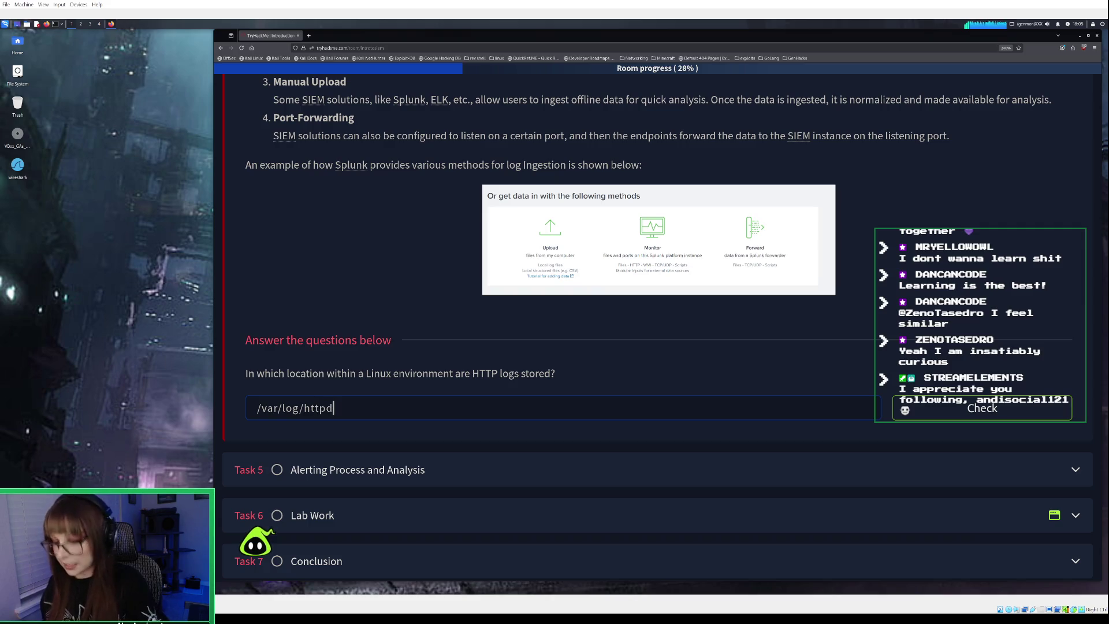
{"action": "key", "text": "Return"}
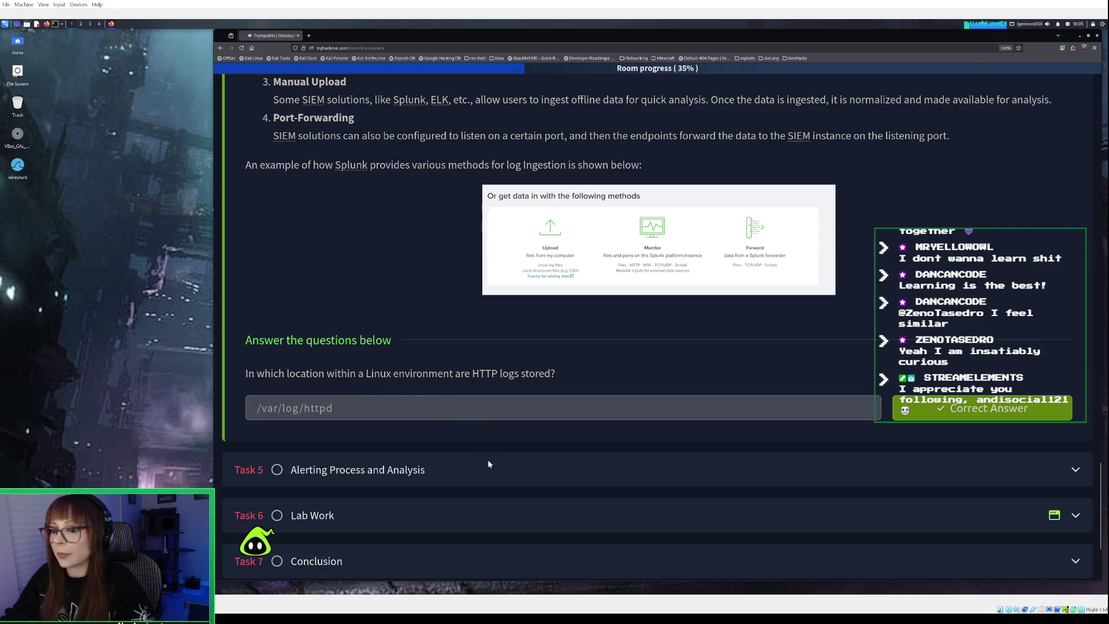
{"action": "left_click", "coordinate": [525, 463]}
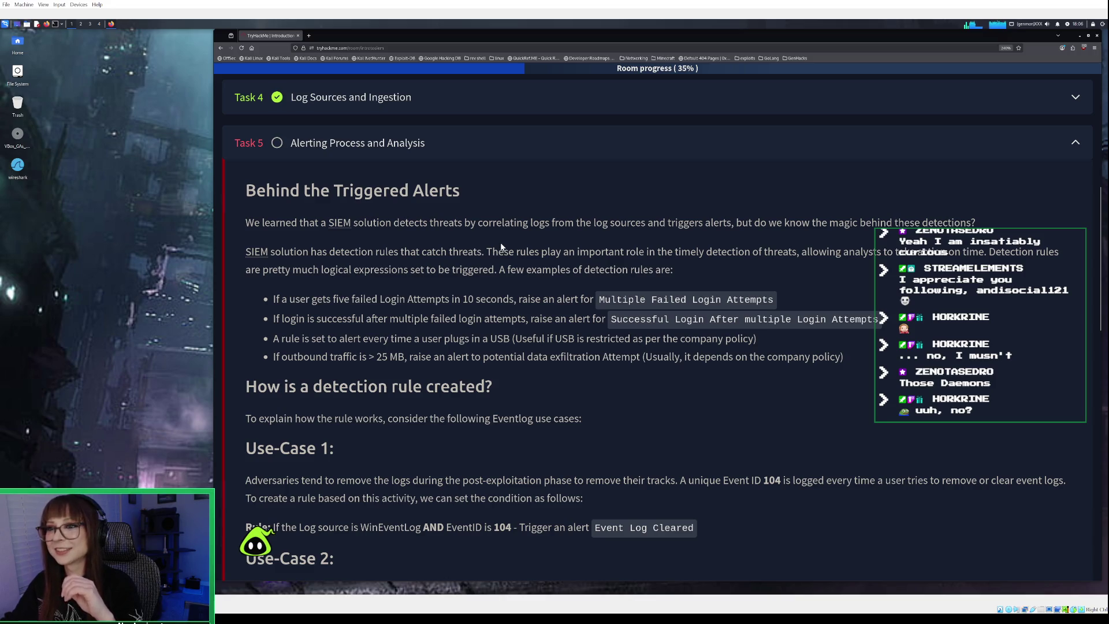
{"action": "scroll", "coordinate": [500, 242], "scroll_direction": "down", "scroll_amount": 10}
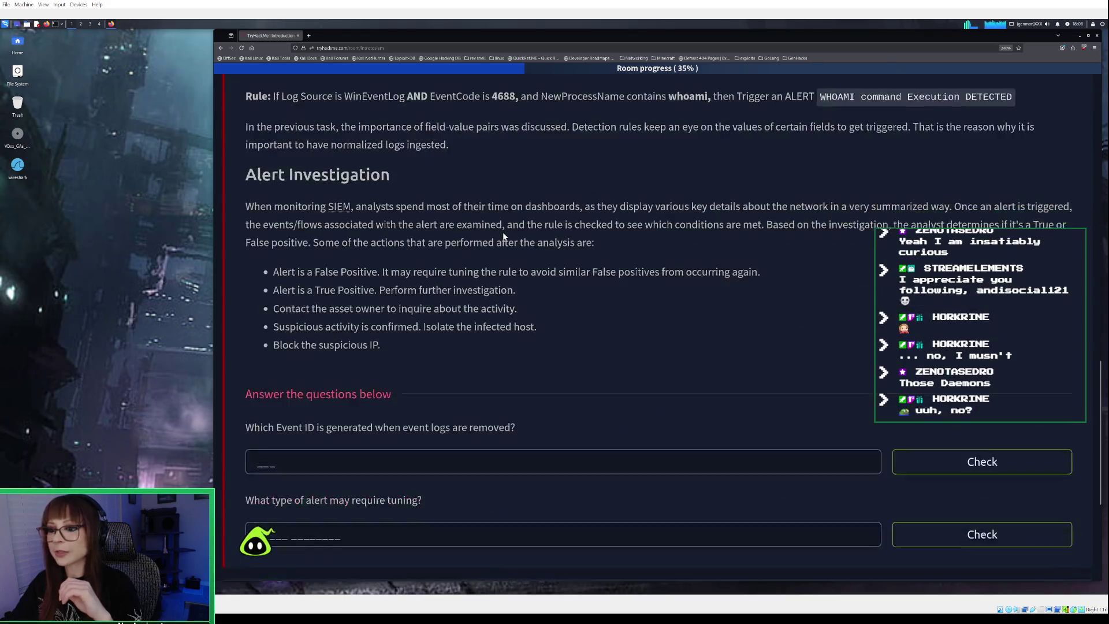
{"action": "scroll", "coordinate": [503, 235], "scroll_direction": "down", "scroll_amount": 4}
{"action": "scroll", "coordinate": [504, 235], "scroll_direction": "up", "scroll_amount": 9}
{"action": "scroll", "coordinate": [502, 235], "scroll_direction": "up", "scroll_amount": 5}
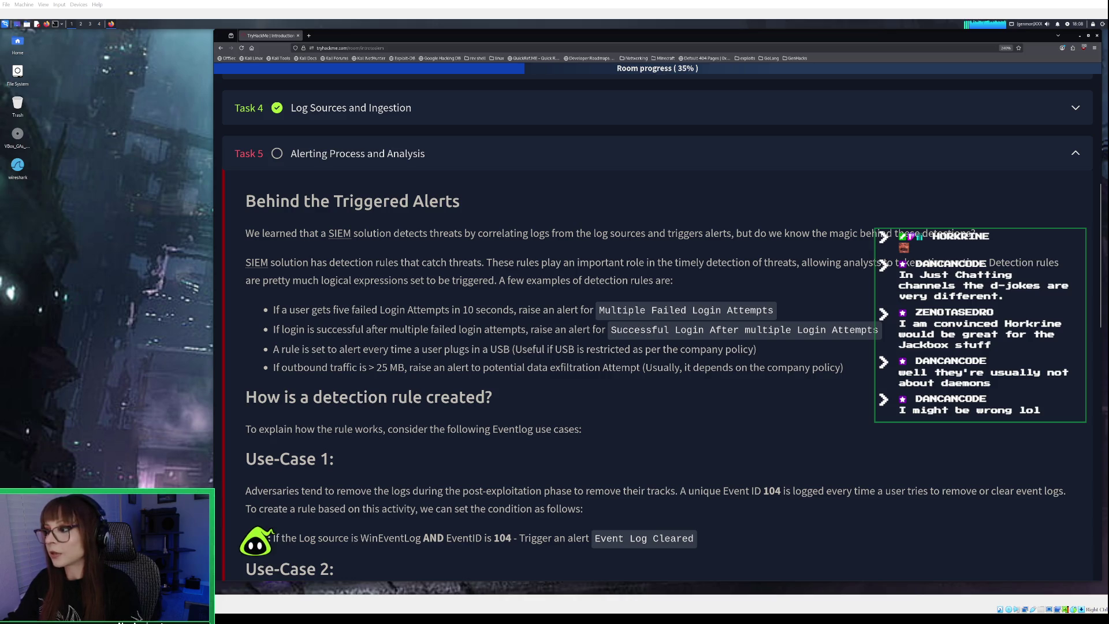
{"action": "scroll", "coordinate": [658, 323], "scroll_direction": "down", "scroll_amount": 1}
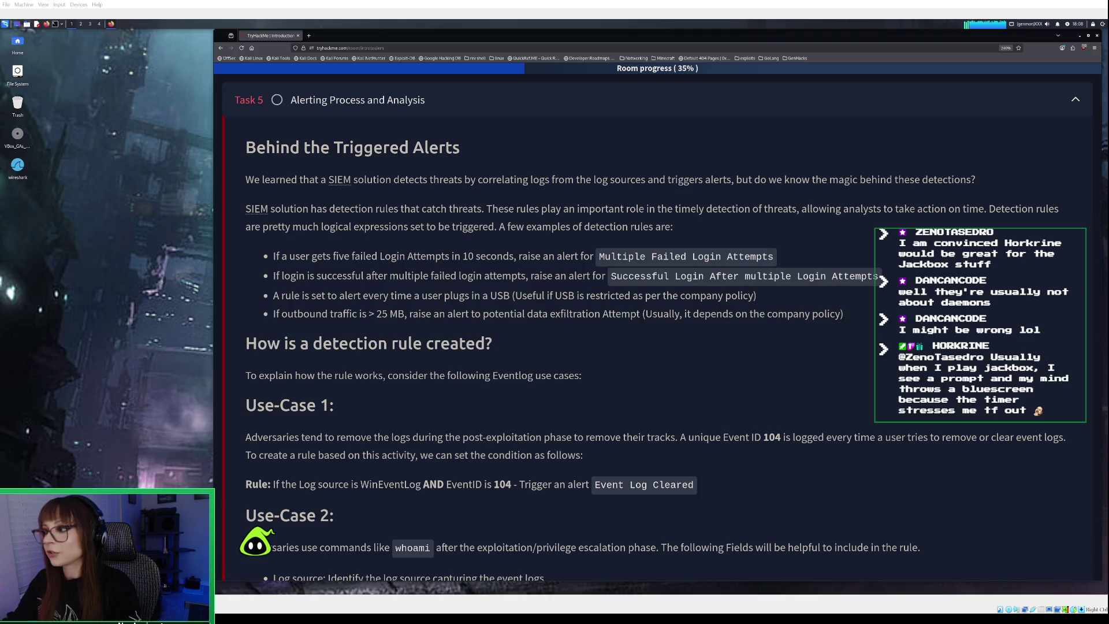
{"action": "scroll", "coordinate": [658, 335], "scroll_direction": "down", "scroll_amount": 1}
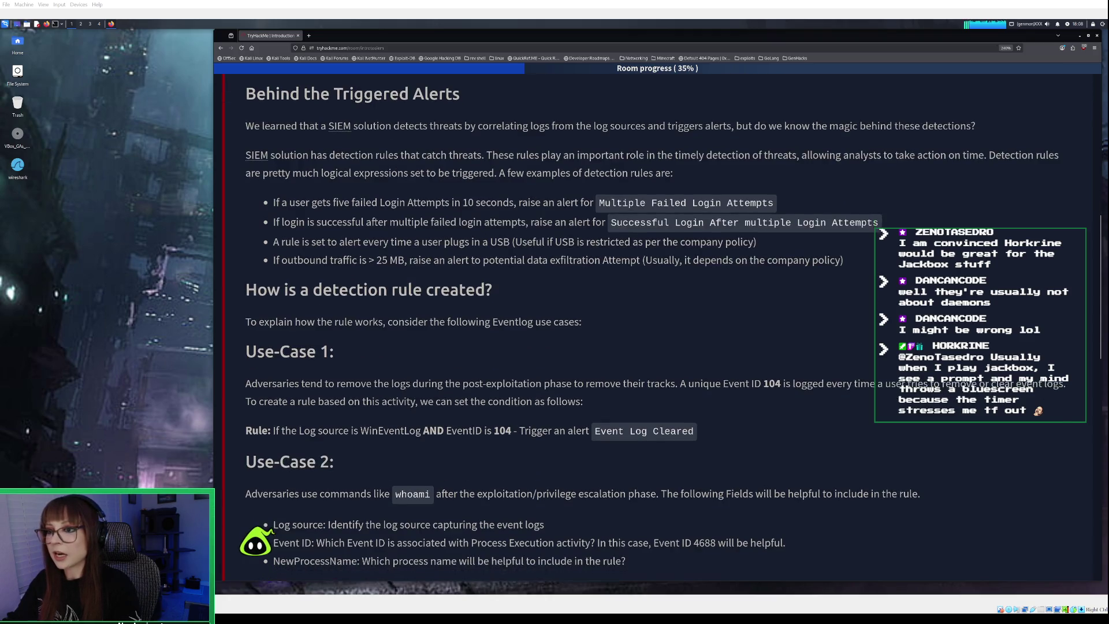
{"action": "scroll", "coordinate": [659, 335], "scroll_direction": "down", "scroll_amount": 1}
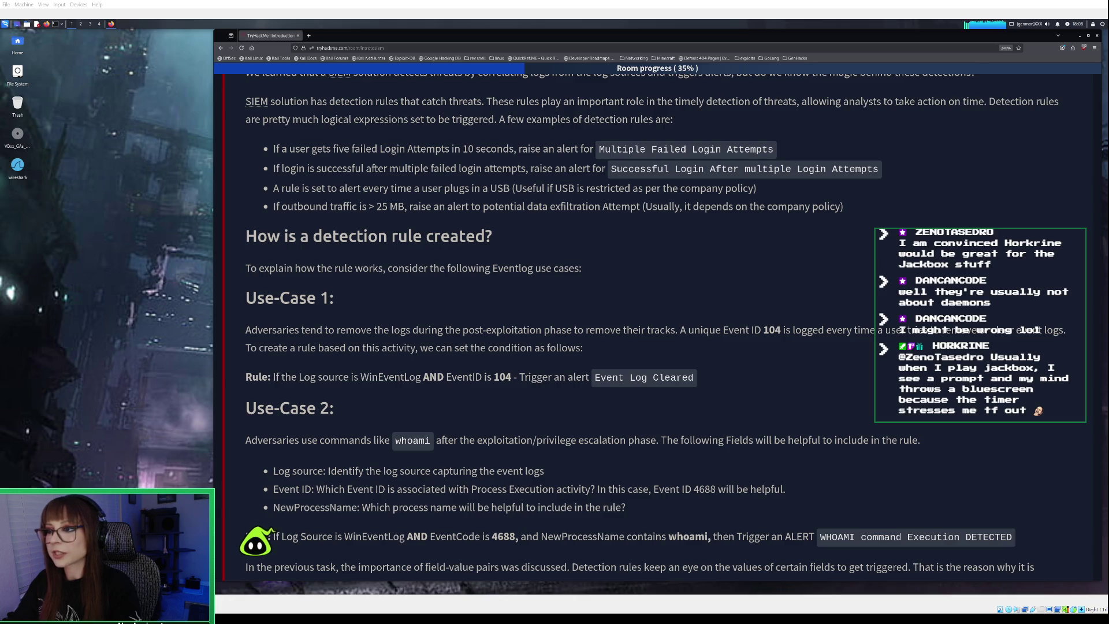
{"action": "scroll", "coordinate": [659, 335], "scroll_direction": "down", "scroll_amount": 1}
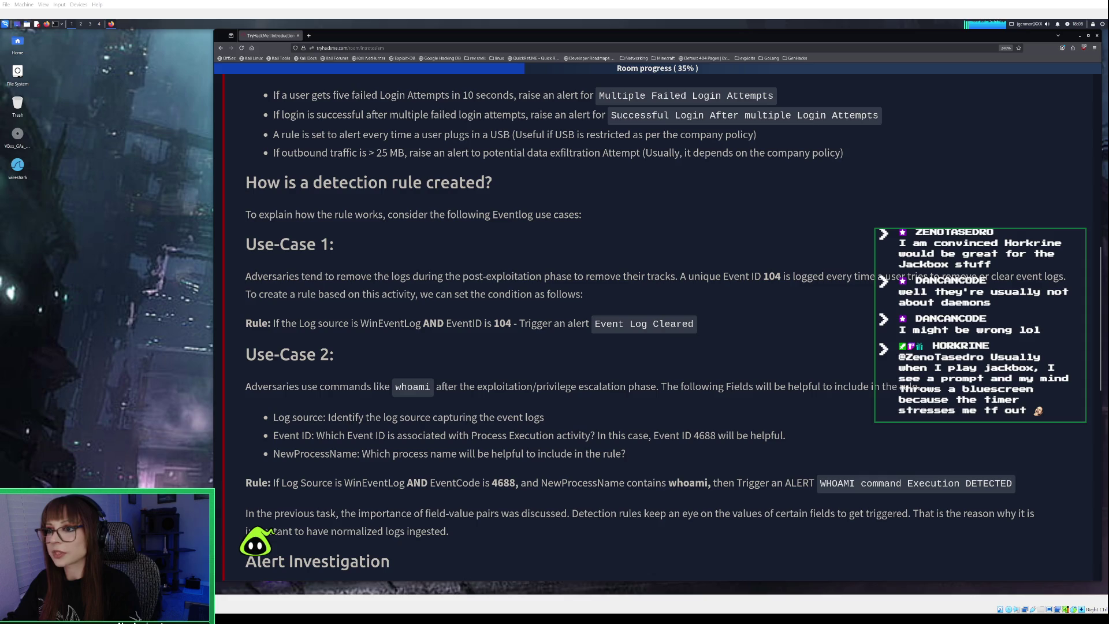
{"action": "scroll", "coordinate": [658, 326], "scroll_direction": "down", "scroll_amount": 1}
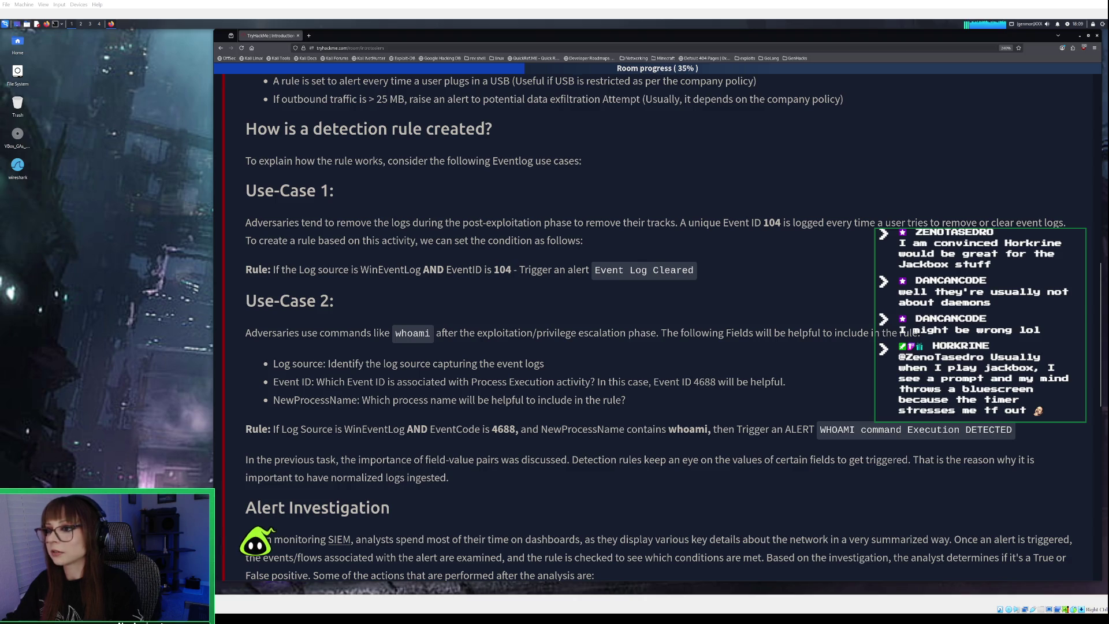
{"action": "scroll", "coordinate": [658, 326], "scroll_direction": "down", "scroll_amount": 2}
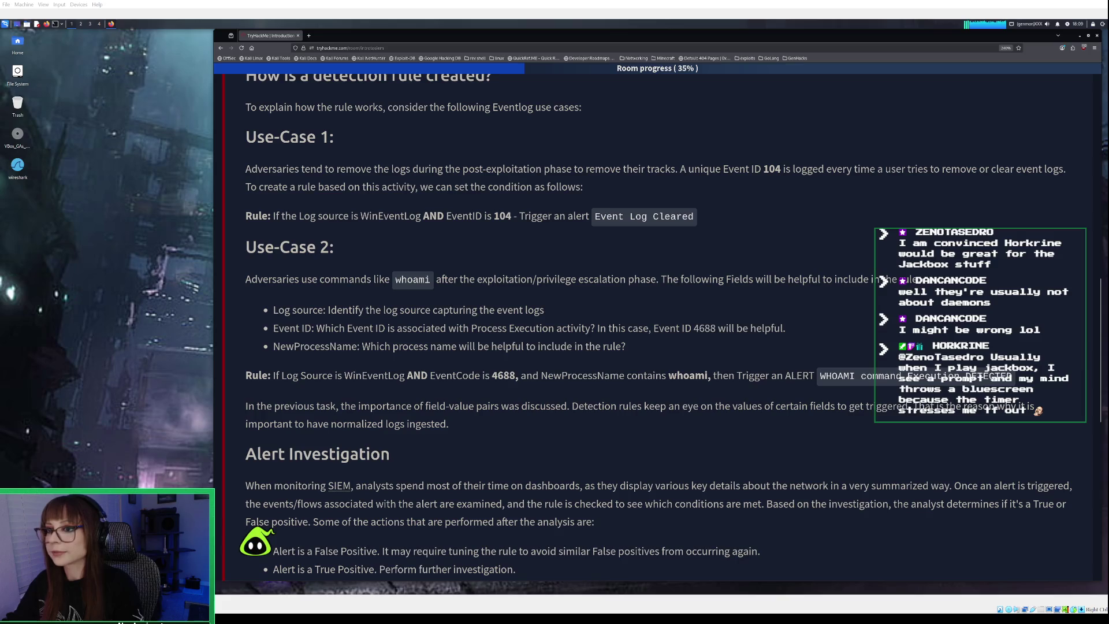
{"action": "scroll", "coordinate": [658, 324], "scroll_direction": "down", "scroll_amount": 1}
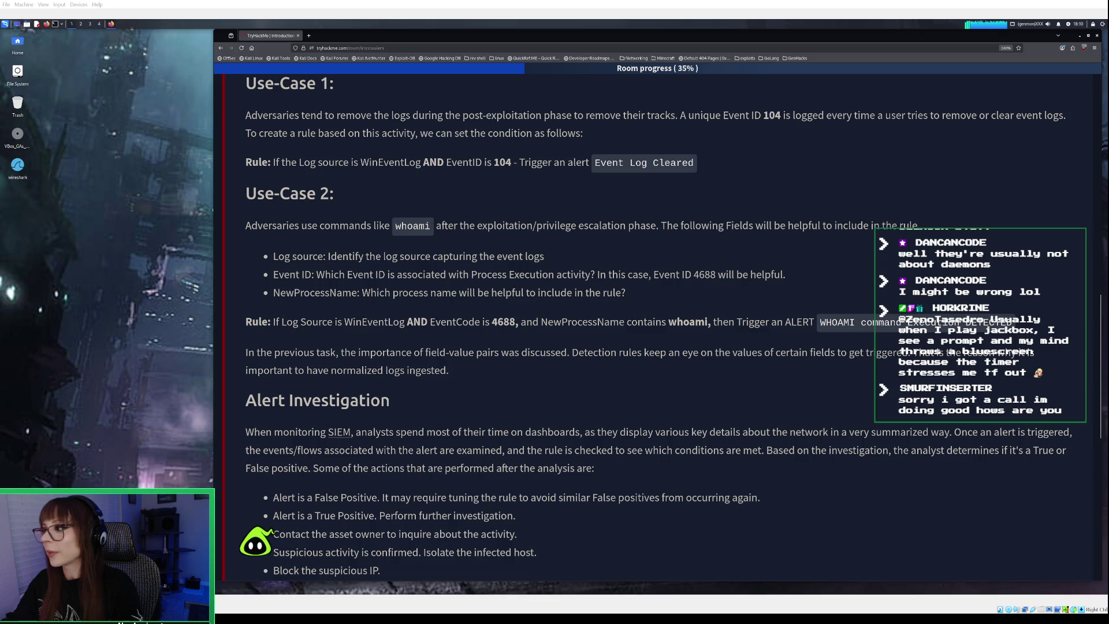
{"action": "scroll", "coordinate": [658, 328], "scroll_direction": "down", "scroll_amount": 1}
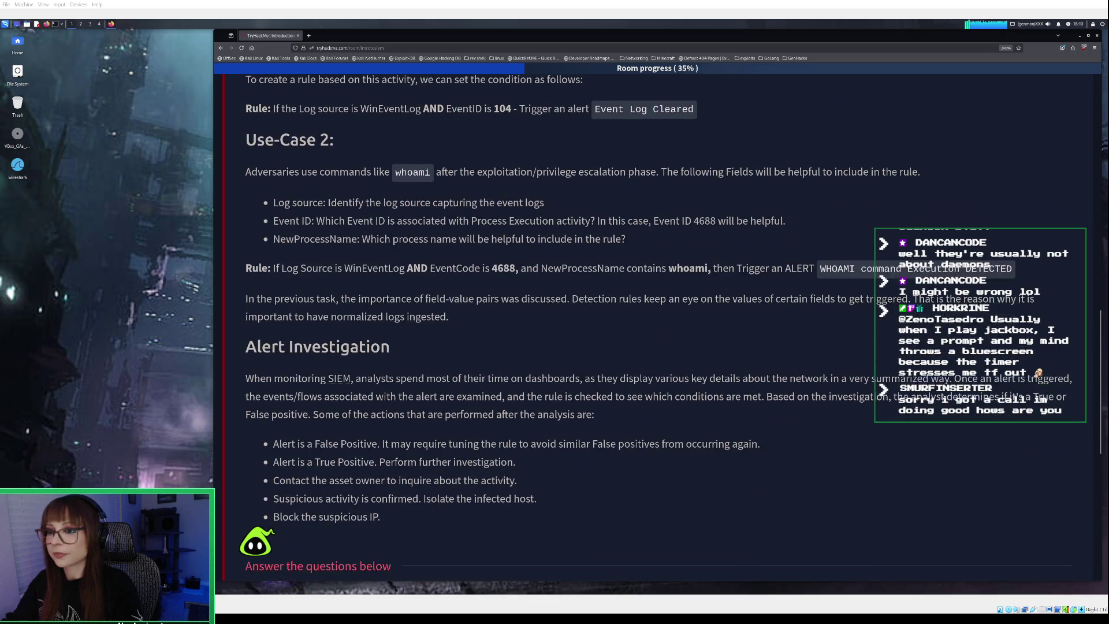
{"action": "scroll", "coordinate": [658, 328], "scroll_direction": "down", "scroll_amount": 1}
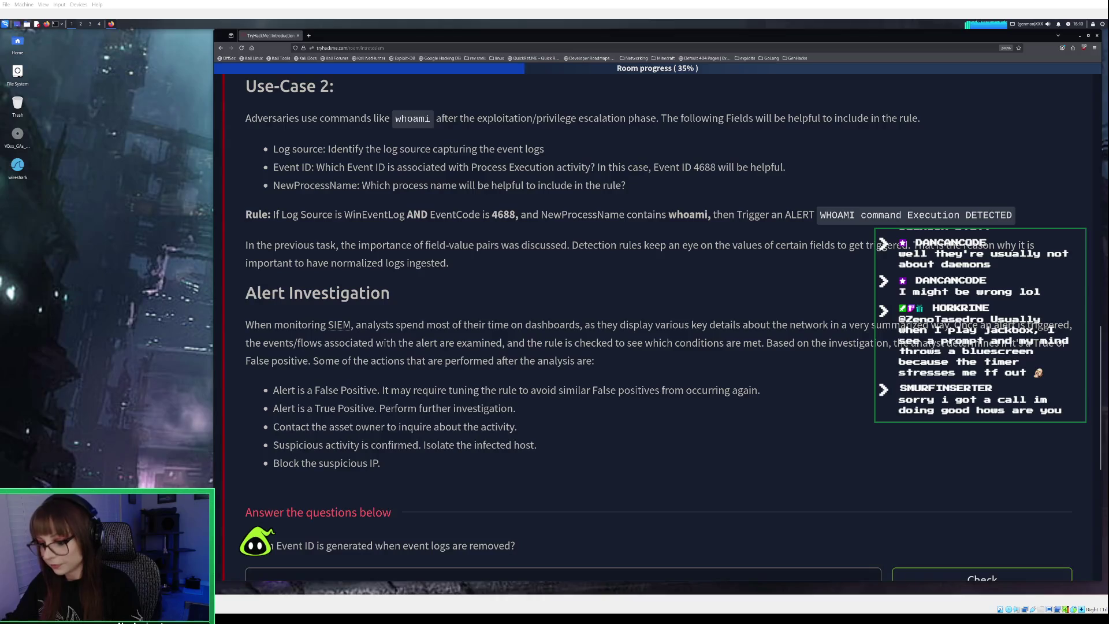
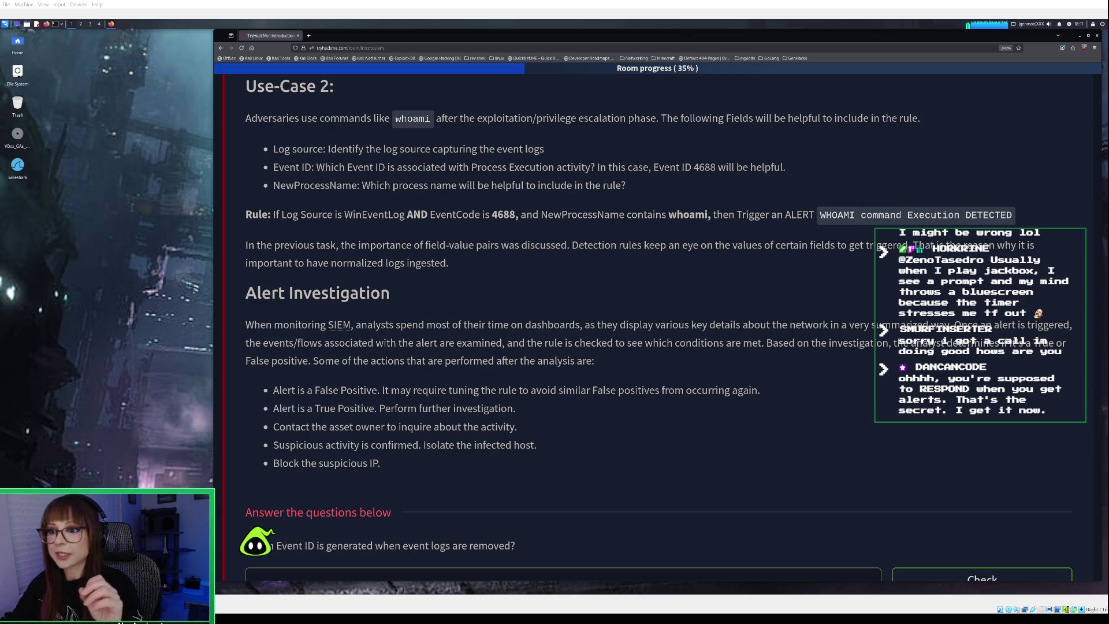
Answer the removed-logs Event ID question with 104
{"action": "scroll", "coordinate": [658, 327], "scroll_direction": "down", "scroll_amount": 2}
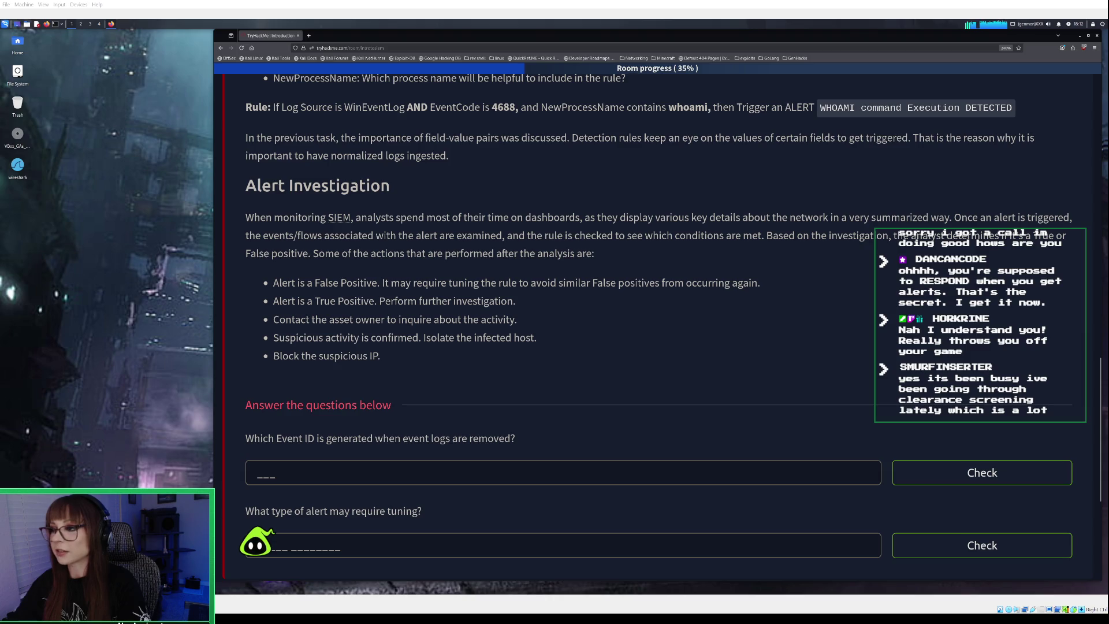
{"action": "scroll", "coordinate": [657, 327], "scroll_direction": "down", "scroll_amount": 1}
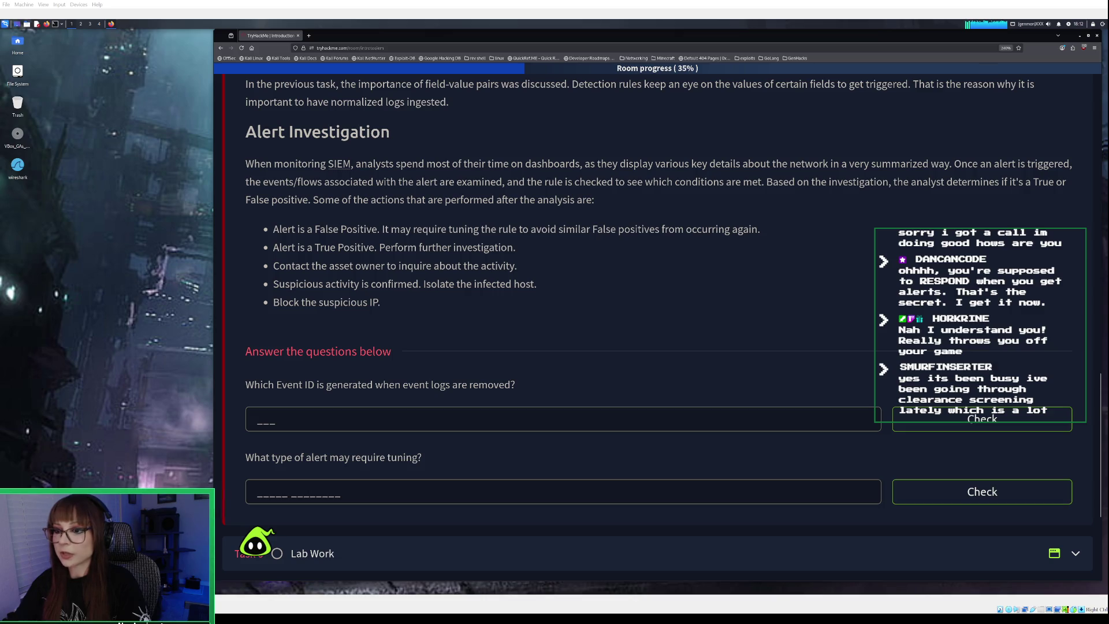
{"action": "scroll", "coordinate": [652, 323], "scroll_direction": "down", "scroll_amount": 1}
{"action": "left_click", "coordinate": [272, 365]}
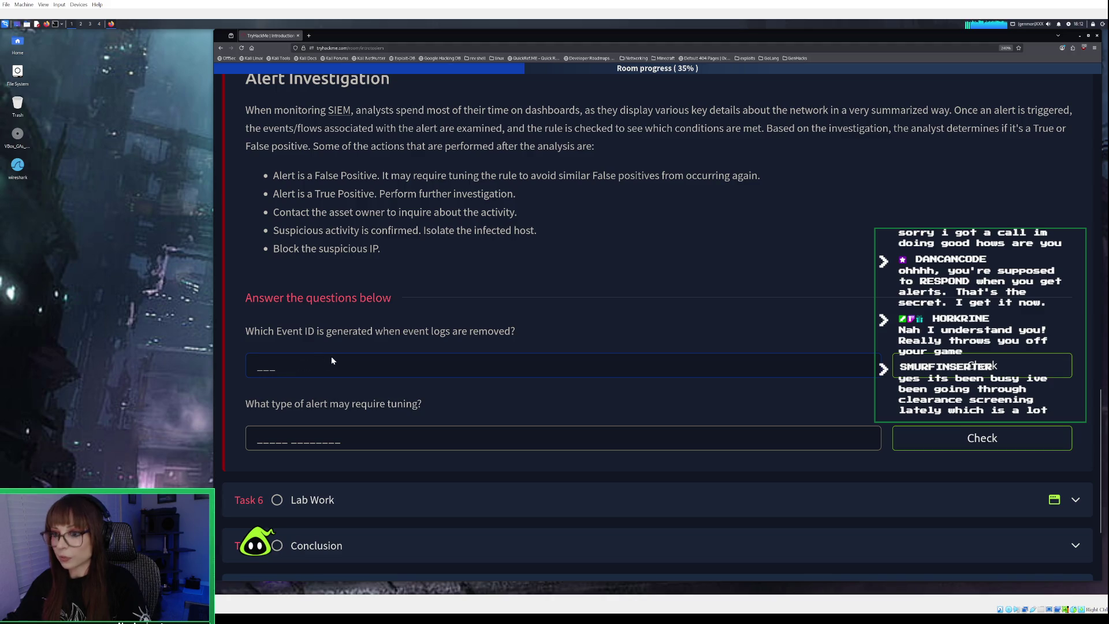
{"action": "type", "text": "104"}
{"action": "key", "text": "Return"}
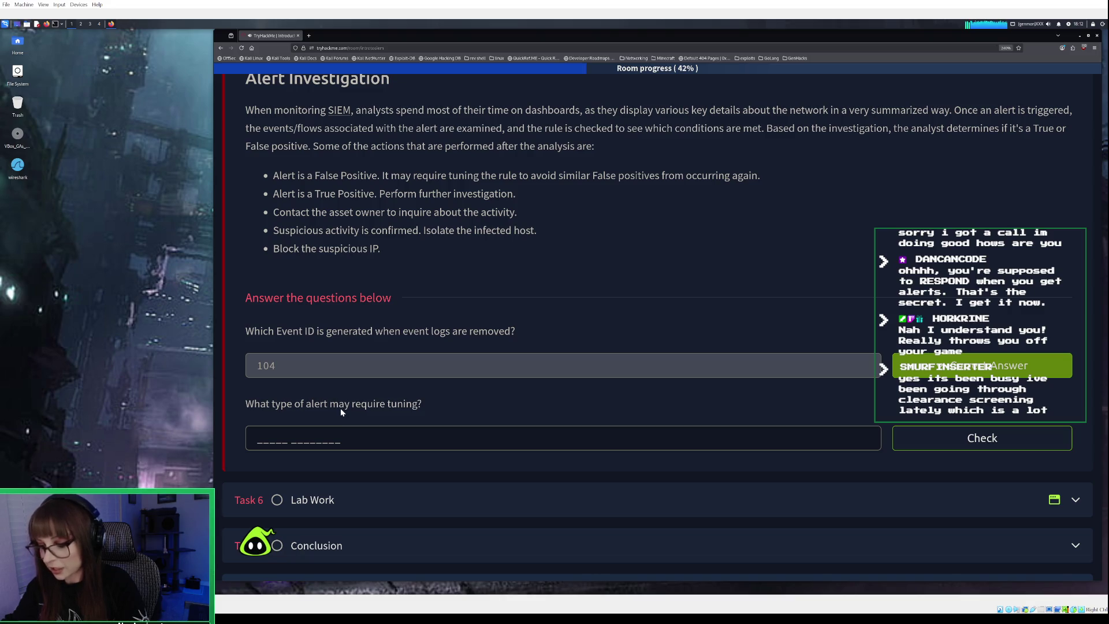
Answer the alert tuning question with 'false positive'
{"action": "left_click", "coordinate": [316, 441]}
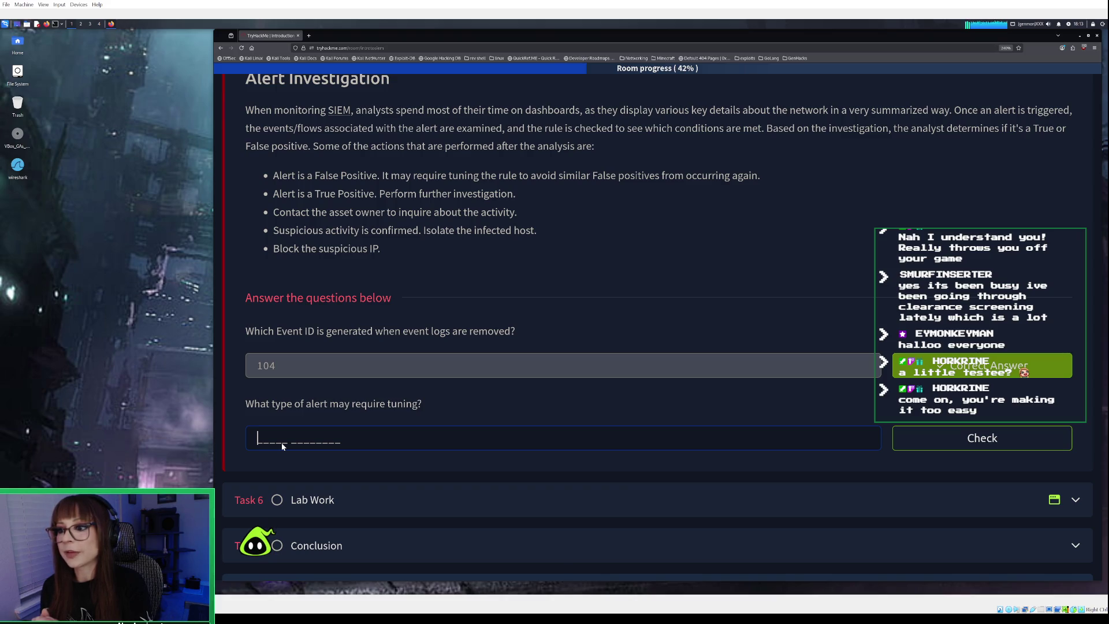
{"action": "type", "text": "false posit"}
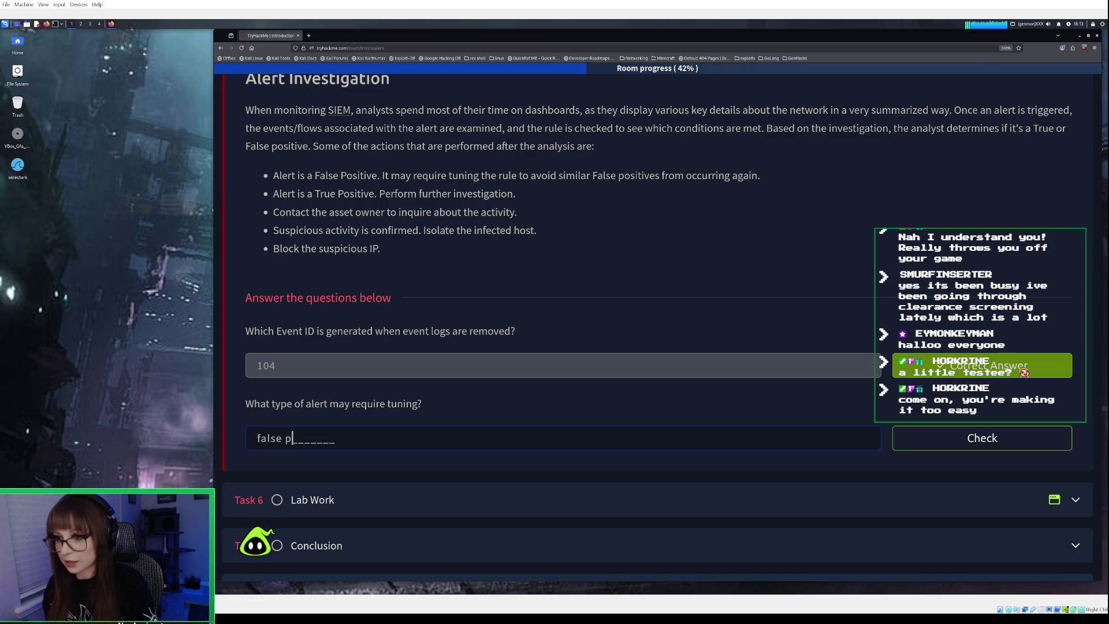
{"action": "type", "text": "ive"}
{"action": "key", "text": "Return"}
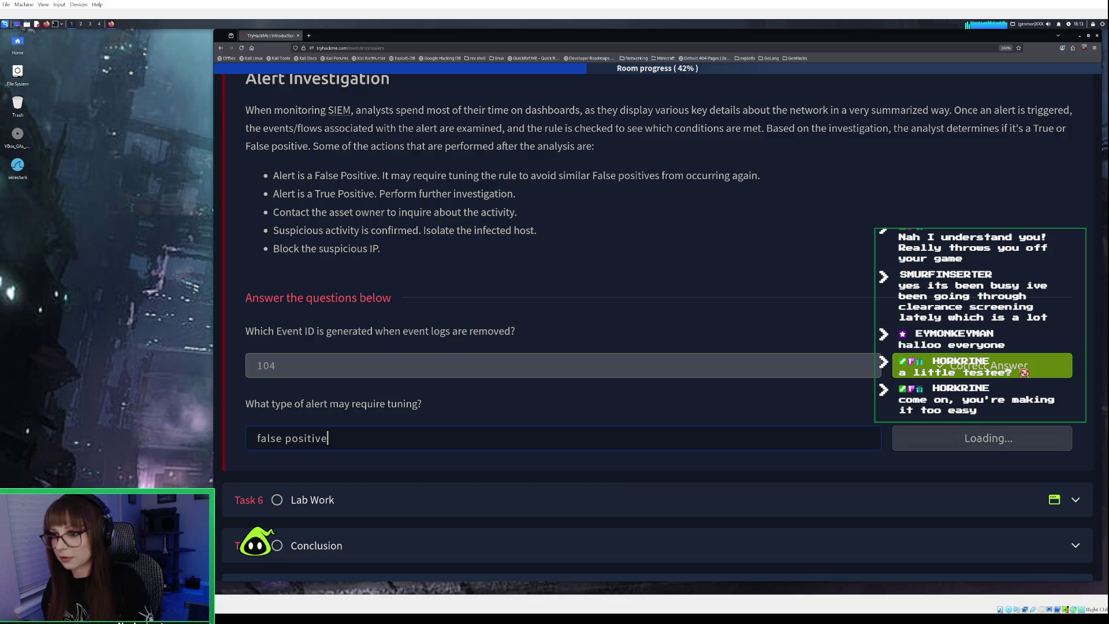
{"action": "scroll", "coordinate": [564, 453], "scroll_direction": "down", "scroll_amount": 2}
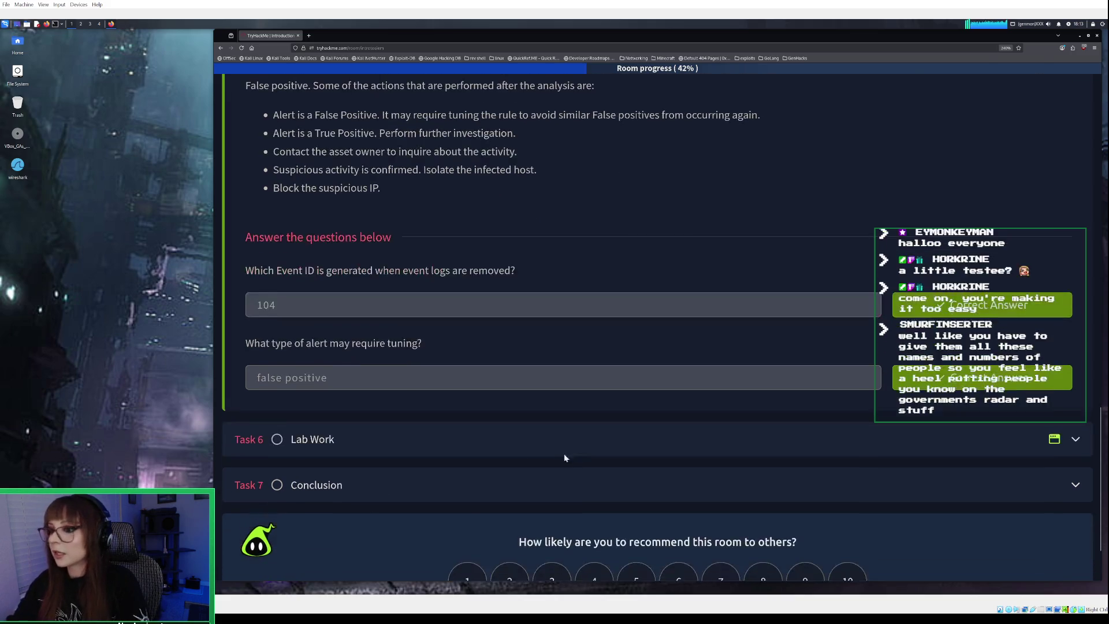
Expand Task 6 Lab Work, open its SIEM dashboard lab, and dismiss the instructions
{"action": "left_click", "coordinate": [485, 395]}
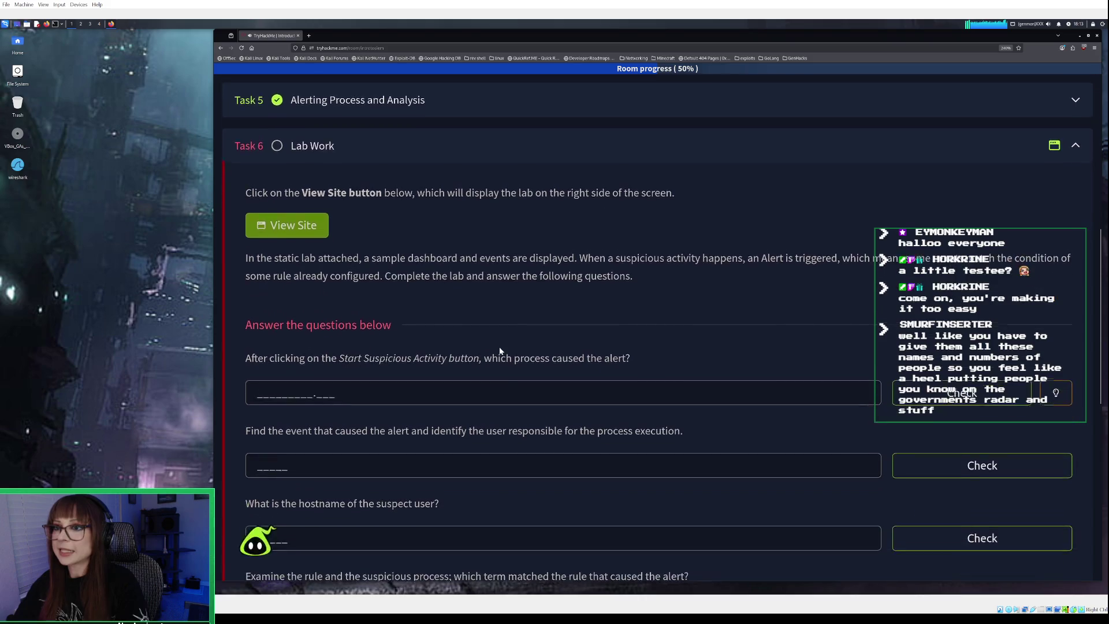
{"action": "left_click", "coordinate": [306, 222]}
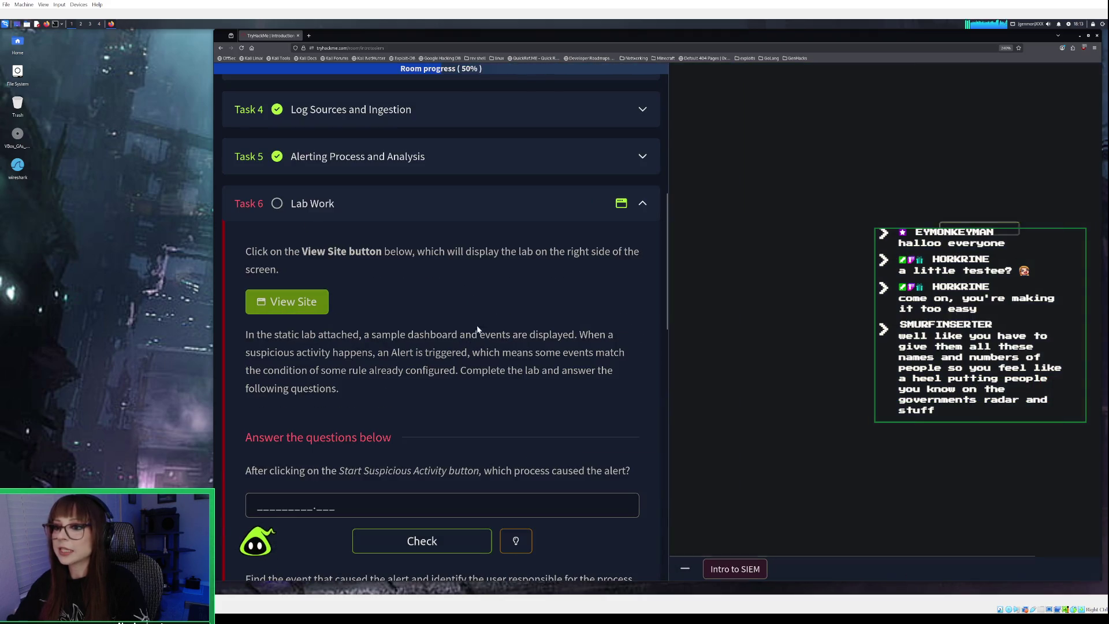
{"action": "scroll", "coordinate": [465, 374], "scroll_direction": "down", "scroll_amount": 1}
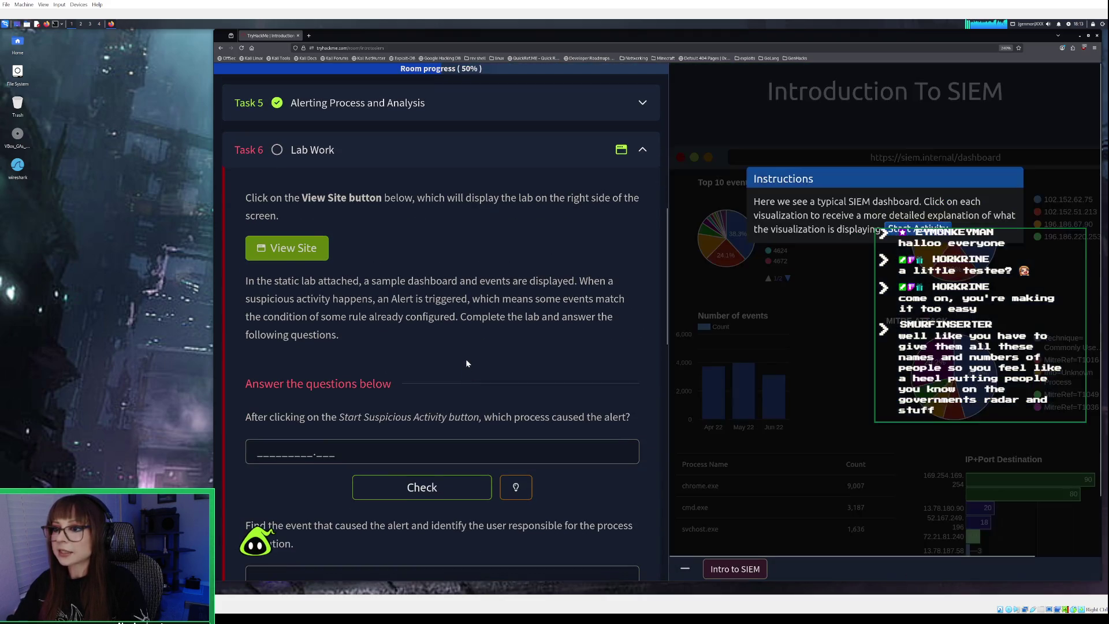
{"action": "scroll", "coordinate": [467, 359], "scroll_direction": "down", "scroll_amount": 1}
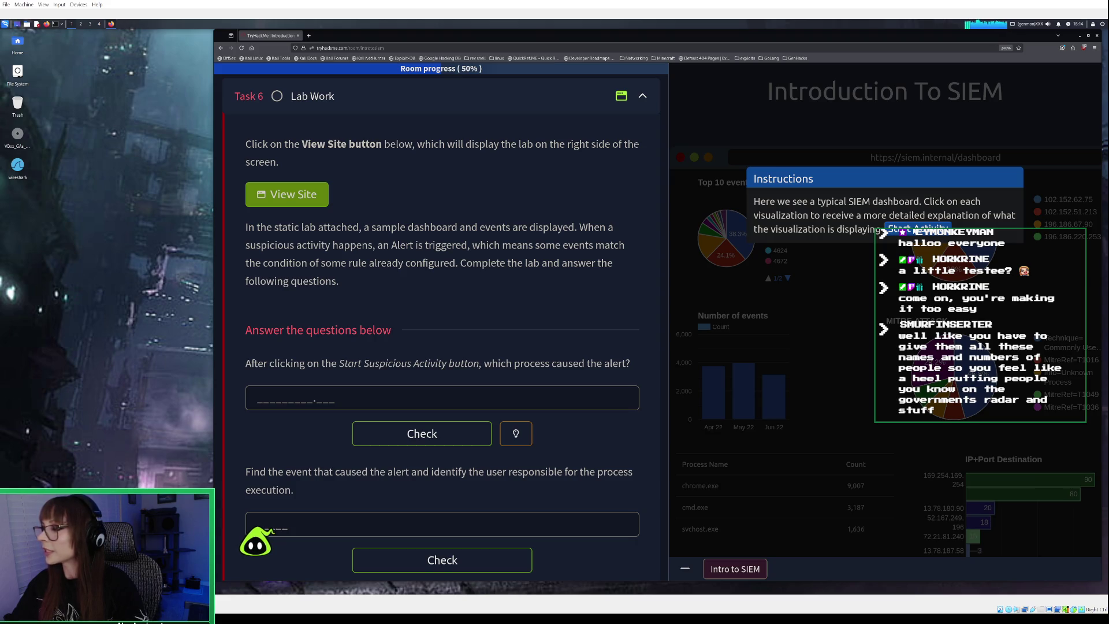
{"action": "left_click", "coordinate": [918, 227]}
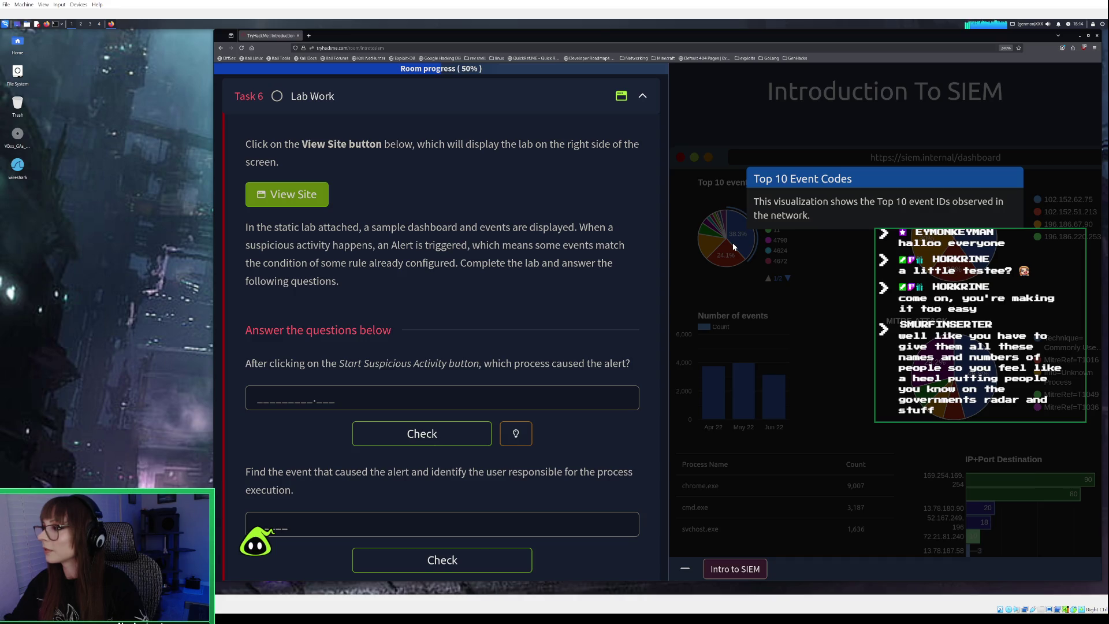
Review the Top 10 Event Codes chart explanation and both pages of its legend
{"action": "left_click", "coordinate": [733, 243]}
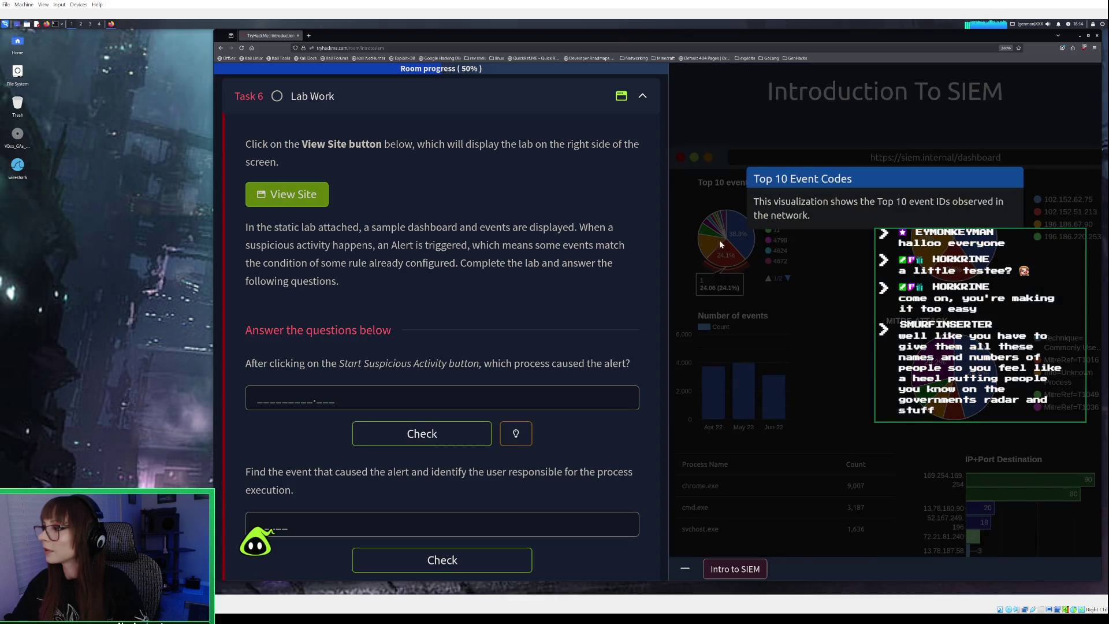
{"action": "left_click", "coordinate": [709, 239]}
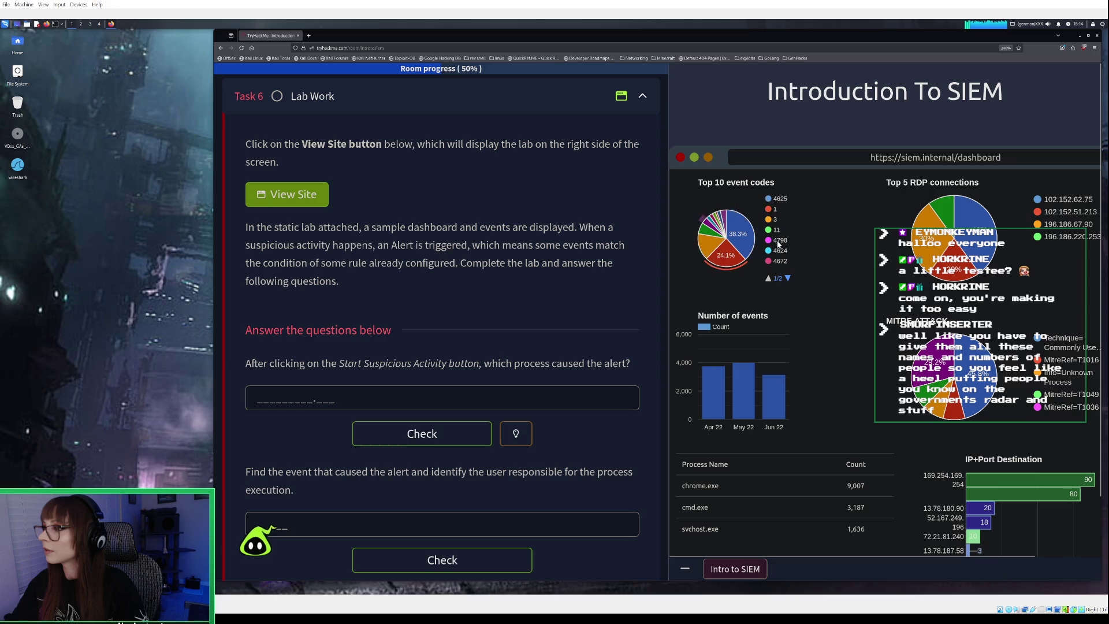
{"action": "left_click", "coordinate": [788, 278]}
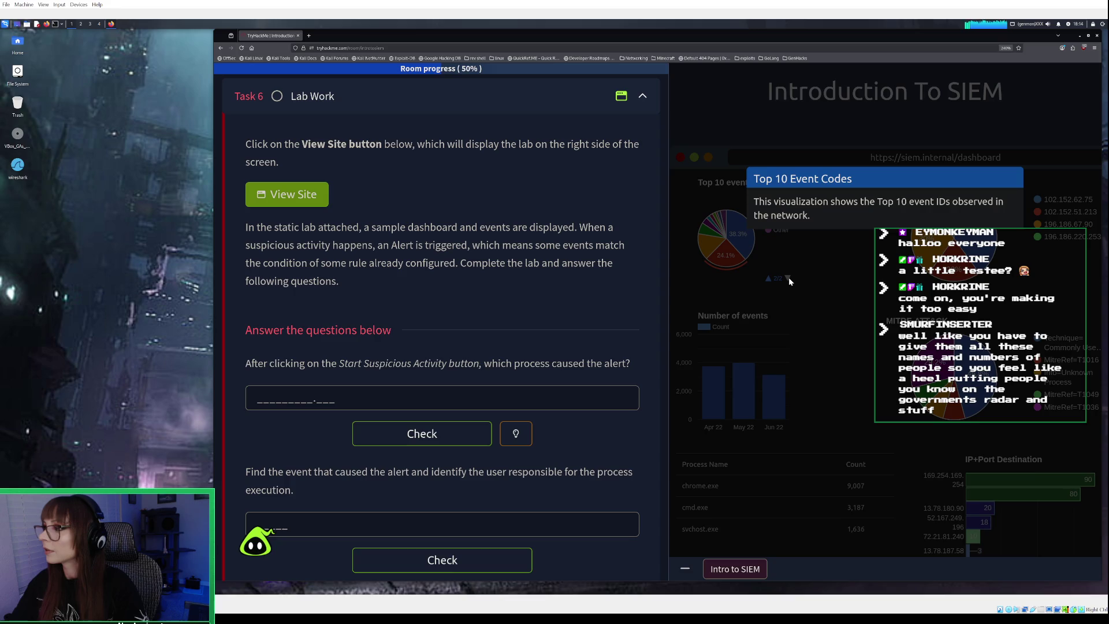
{"action": "left_click", "coordinate": [788, 278]}
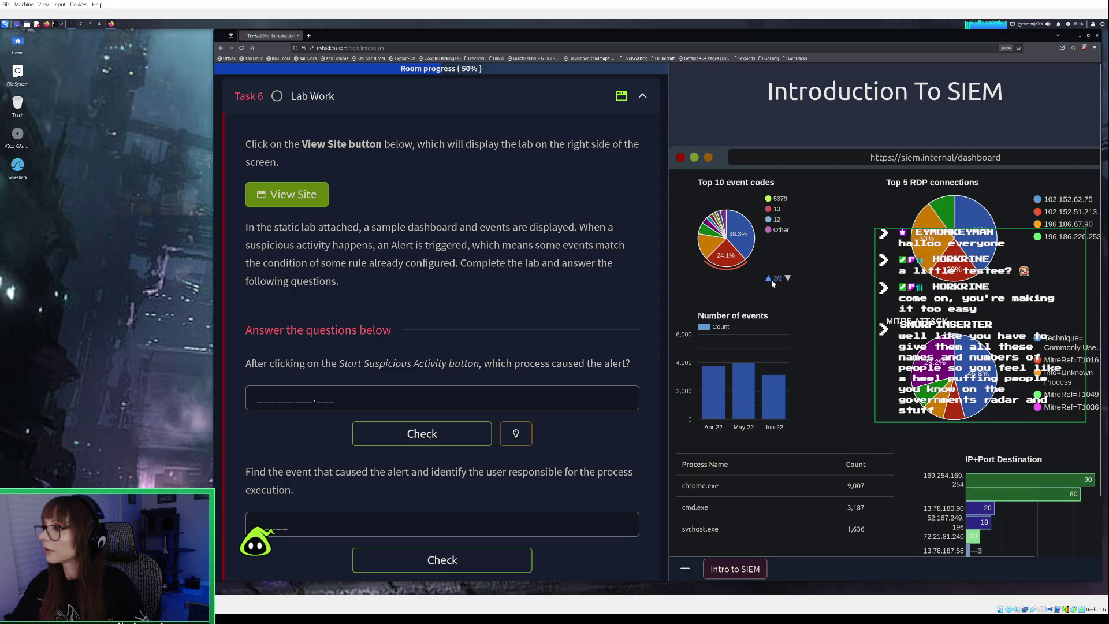
{"action": "left_click", "coordinate": [769, 278]}
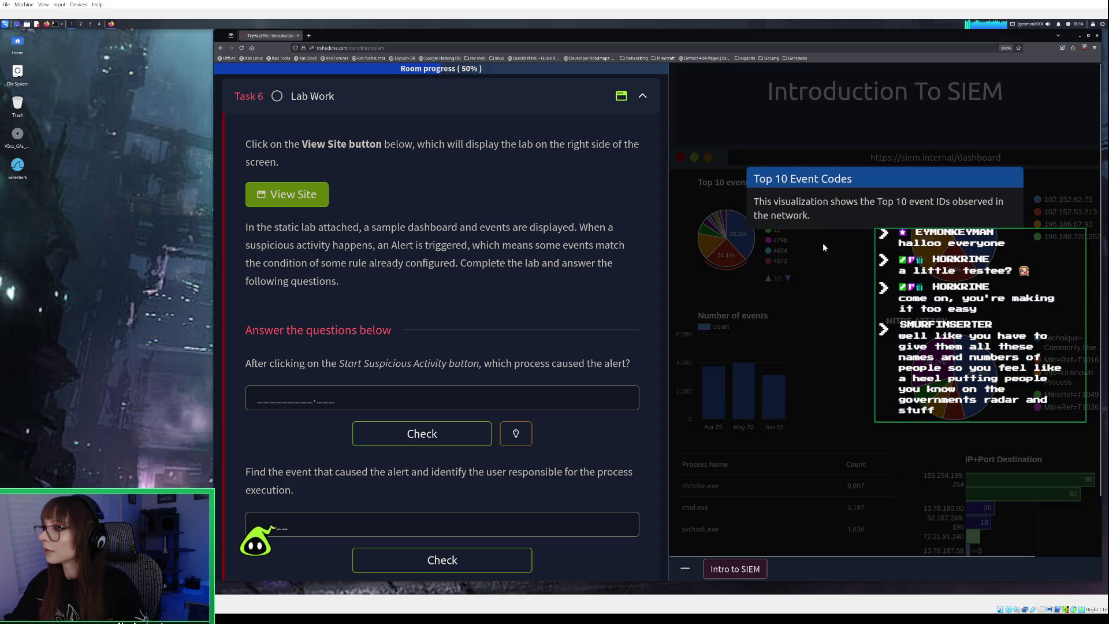
{"action": "left_click", "coordinate": [837, 240]}
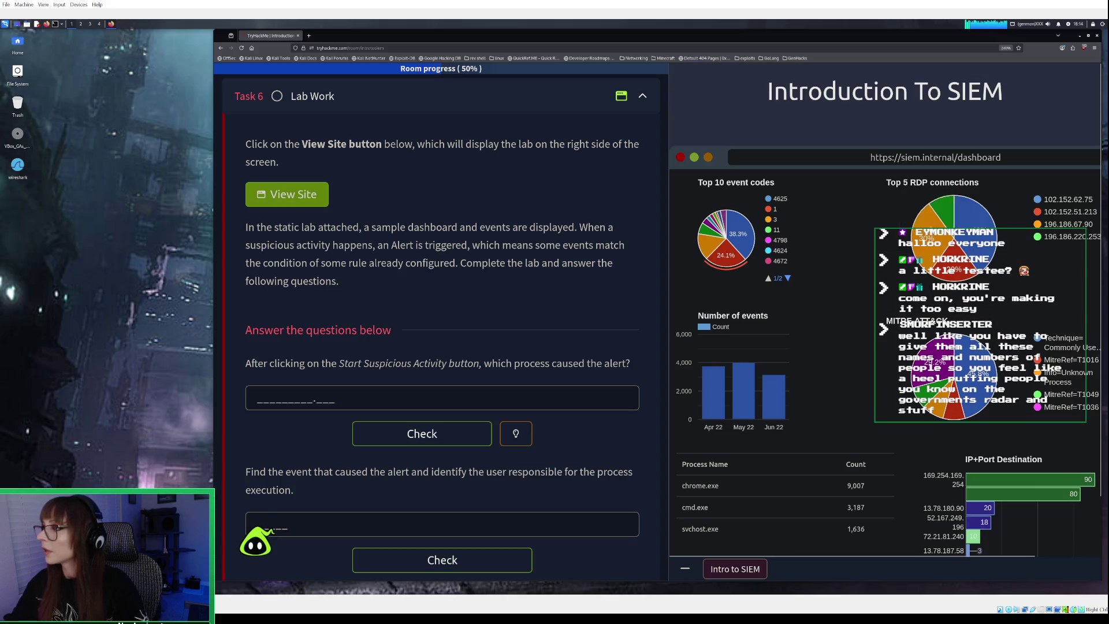
{"action": "mouse_move", "coordinate": [924, 222]}
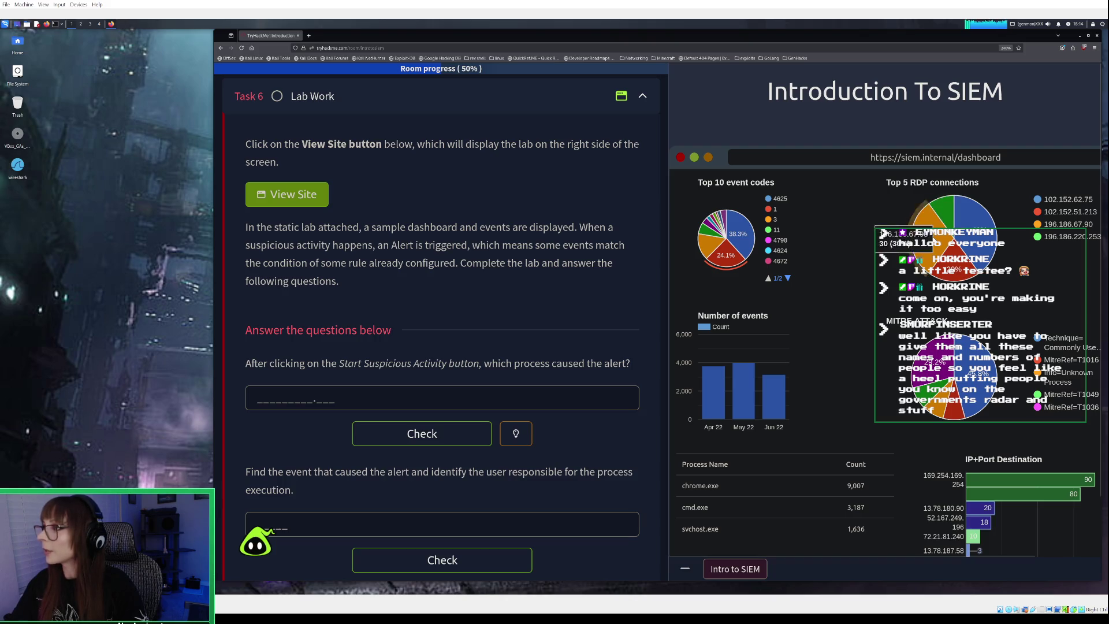
View the explanations for the Top 5 RDP connections and monthly event count charts
{"action": "left_click", "coordinate": [946, 255]}
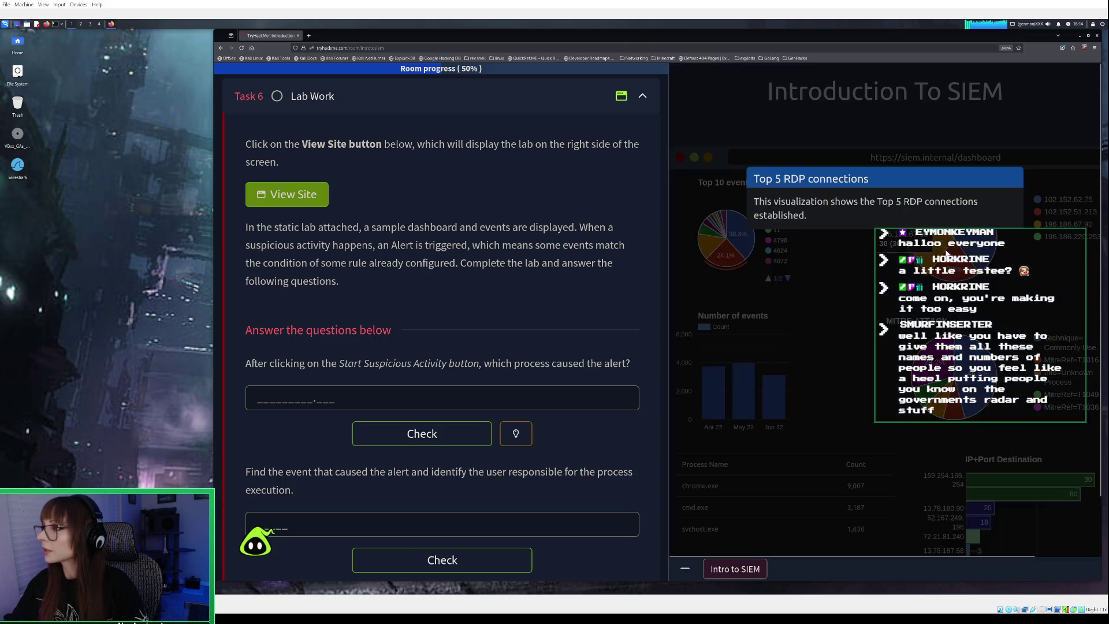
{"action": "left_click", "coordinate": [865, 259]}
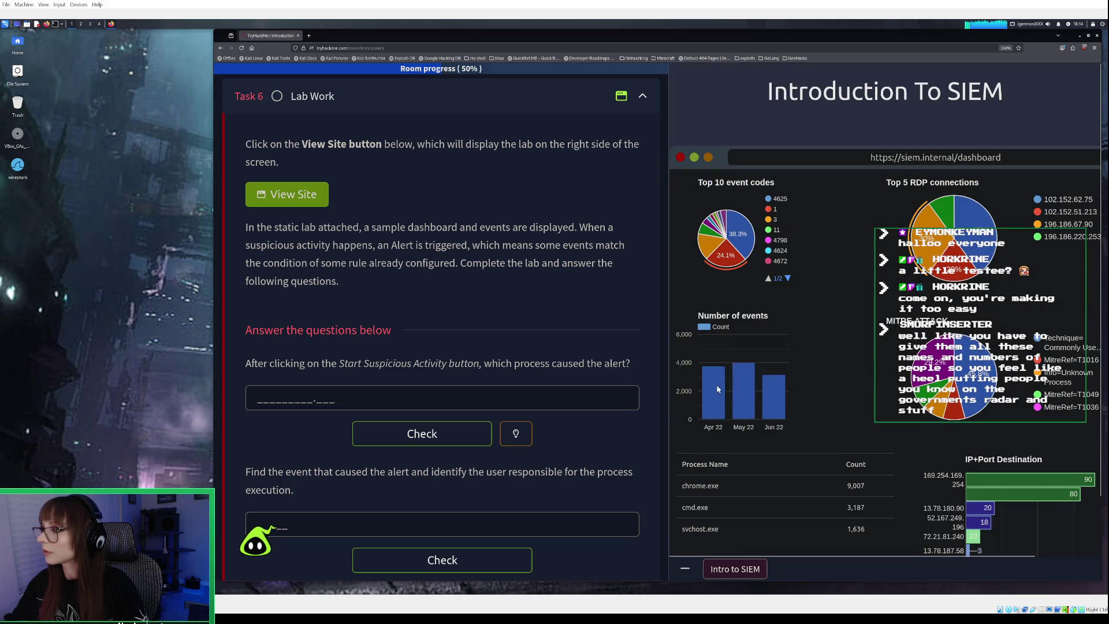
{"action": "left_click", "coordinate": [719, 389]}
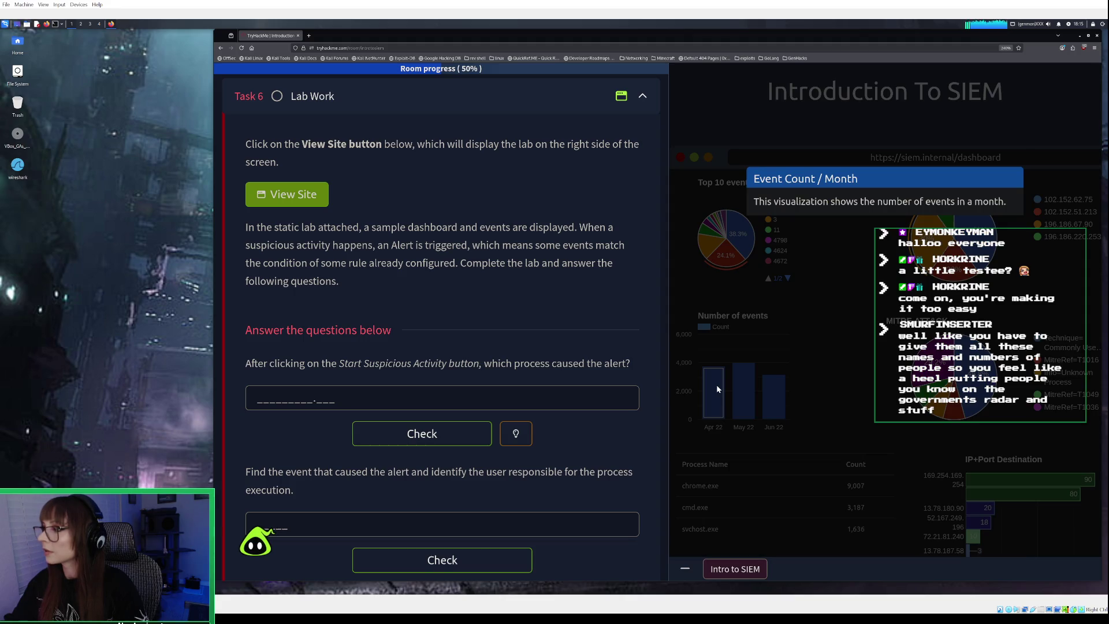
{"action": "scroll", "coordinate": [719, 389], "scroll_direction": "down", "scroll_amount": 2}
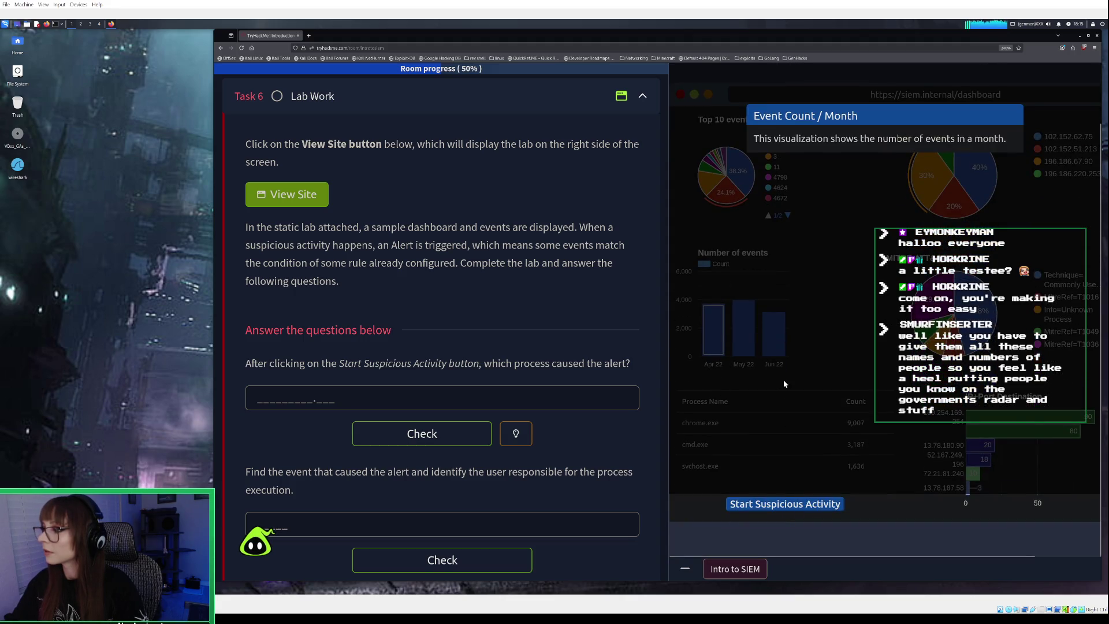
Launch the simulated suspicious activity to raise a Potential CryptoMiner Activity alert
{"action": "left_click", "coordinate": [783, 383]}
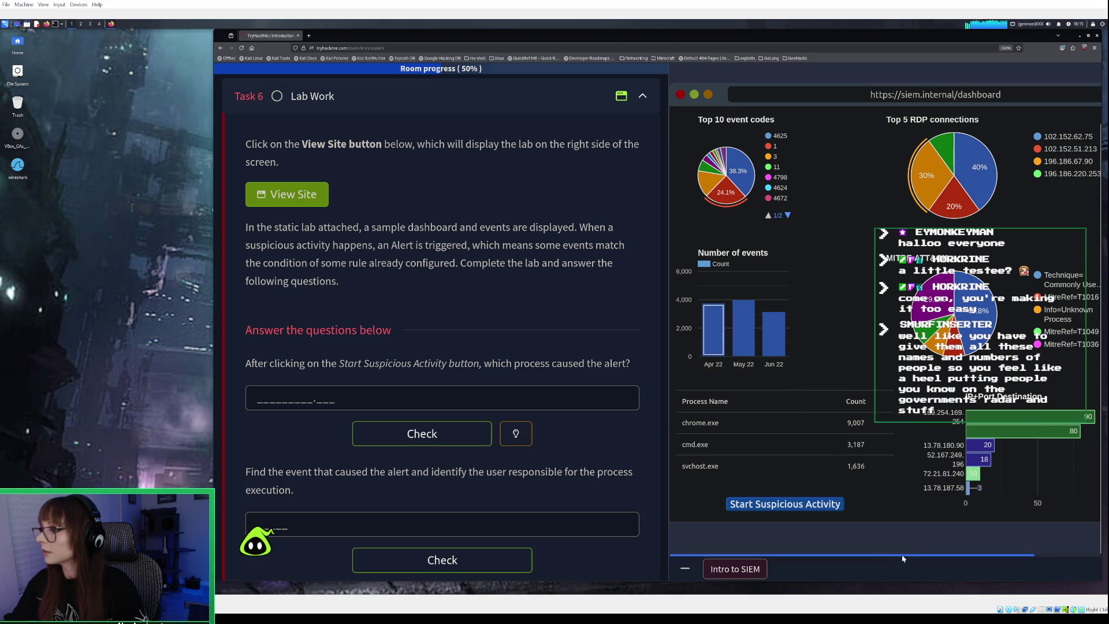
{"action": "scroll", "coordinate": [919, 557], "scroll_direction": "right", "scroll_amount": 2}
{"action": "scroll", "coordinate": [918, 556], "scroll_direction": "left", "scroll_amount": 2}
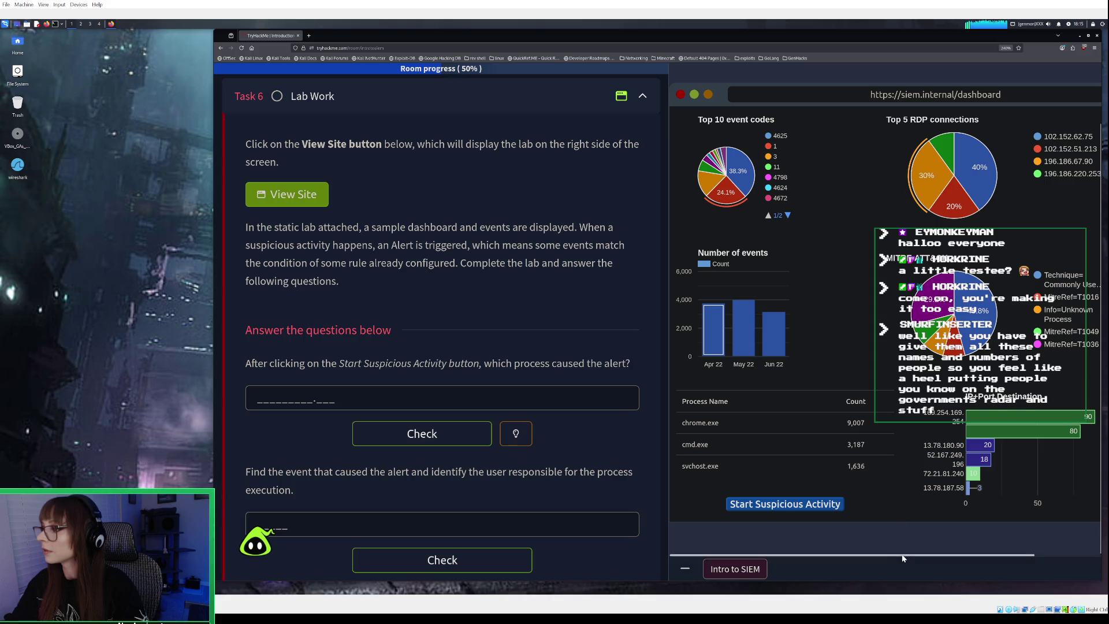
{"action": "scroll", "coordinate": [904, 556], "scroll_direction": "right", "scroll_amount": 1}
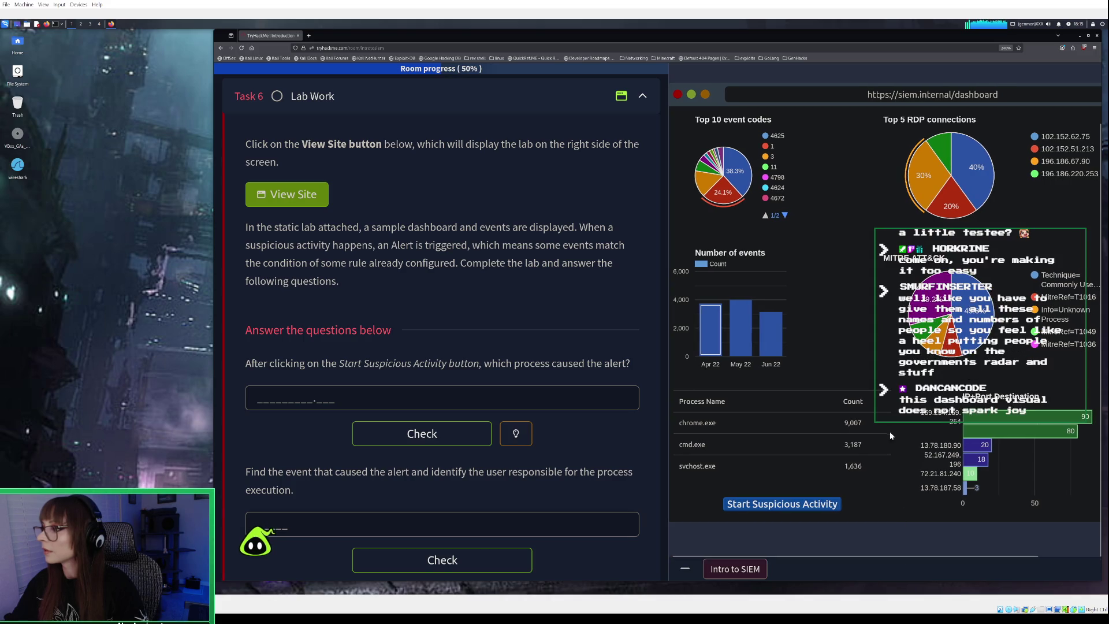
{"action": "left_click", "coordinate": [816, 507]}
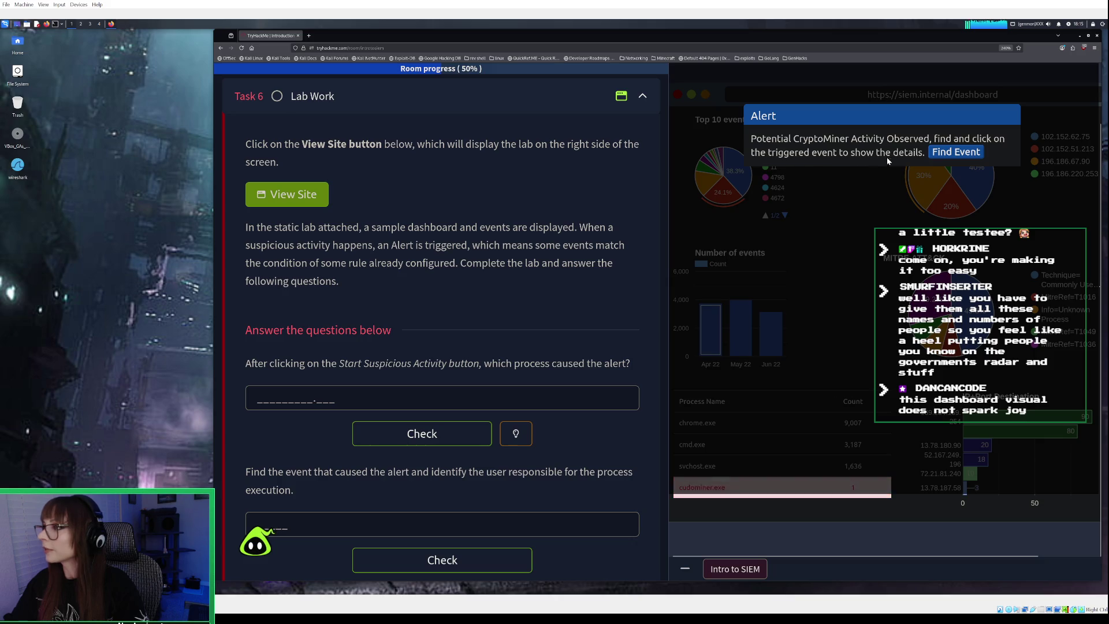
Open the events behind cudominer.exe and scroll the Process Creation (4688) event table
{"action": "left_click", "coordinate": [945, 153]}
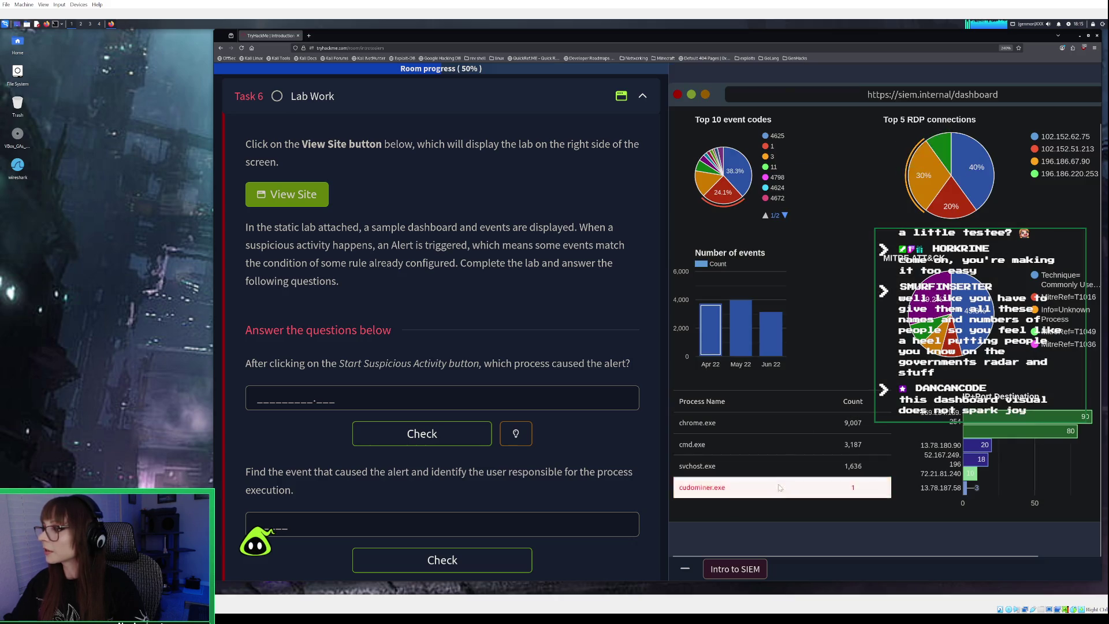
{"action": "left_click", "coordinate": [777, 485]}
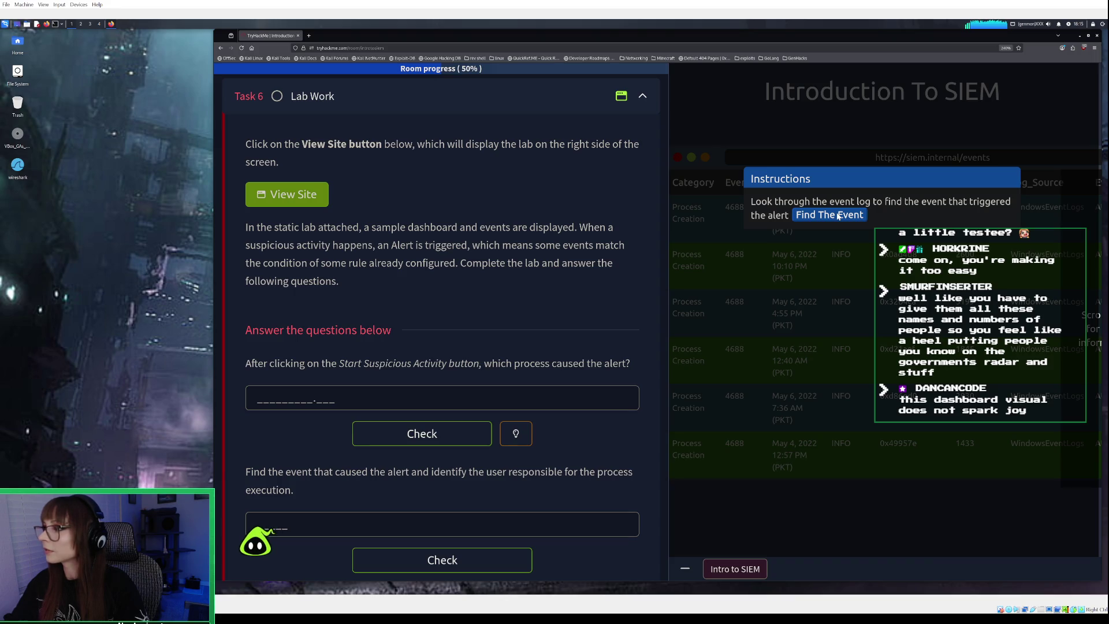
{"action": "left_click", "coordinate": [838, 216]}
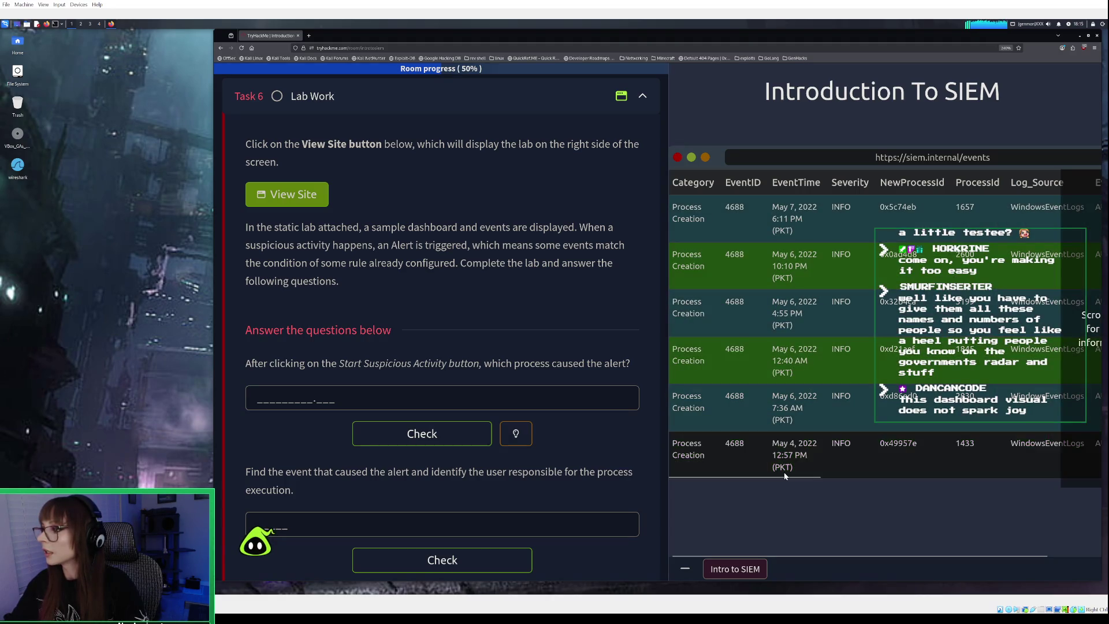
{"action": "mouse_move", "coordinate": [786, 478]}
{"action": "left_mouse_down"}
{"action": "mouse_move", "coordinate": [1105, 480]}
{"action": "mouse_move", "coordinate": [837, 465]}
{"action": "mouse_move", "coordinate": [743, 445]}
{"action": "mouse_move", "coordinate": [1011, 463]}
{"action": "mouse_move", "coordinate": [1107, 485]}
{"action": "mouse_move", "coordinate": [978, 478]}
{"action": "left_mouse_up"}
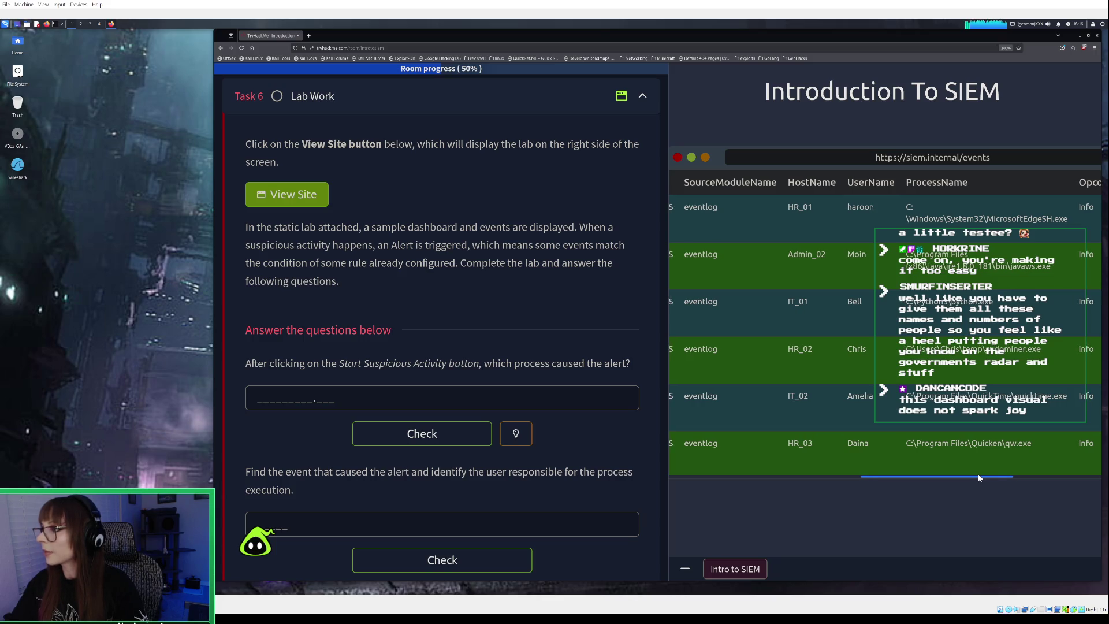
{"action": "left_click_drag", "start_coordinate": [978, 474], "coordinate": [757, 458]}
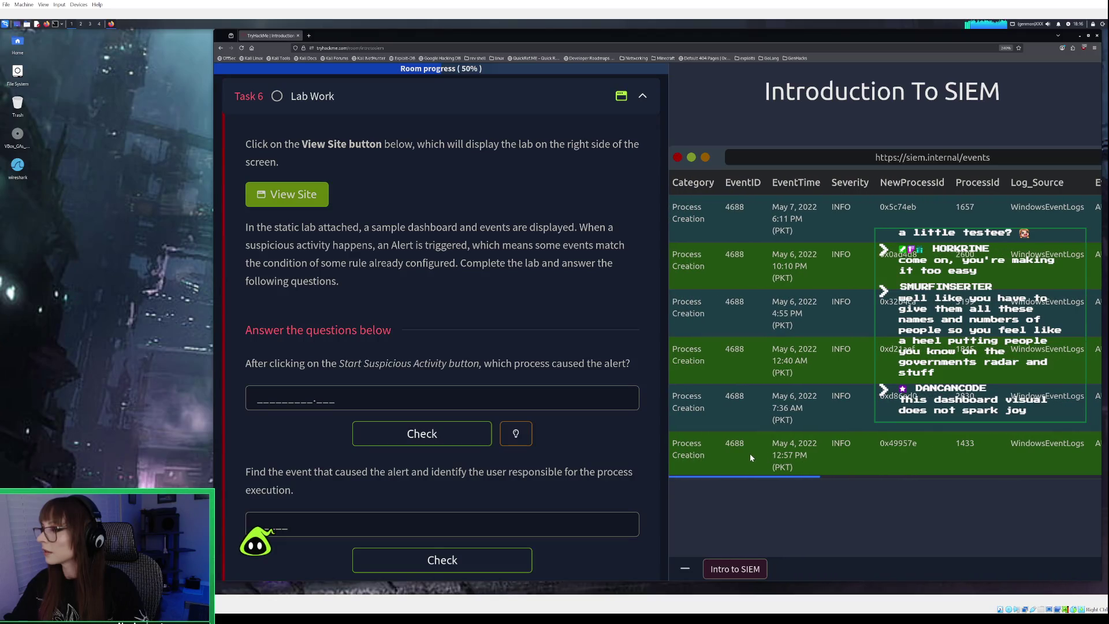
{"action": "left_click_drag", "start_coordinate": [802, 459], "coordinate": [1085, 462]}
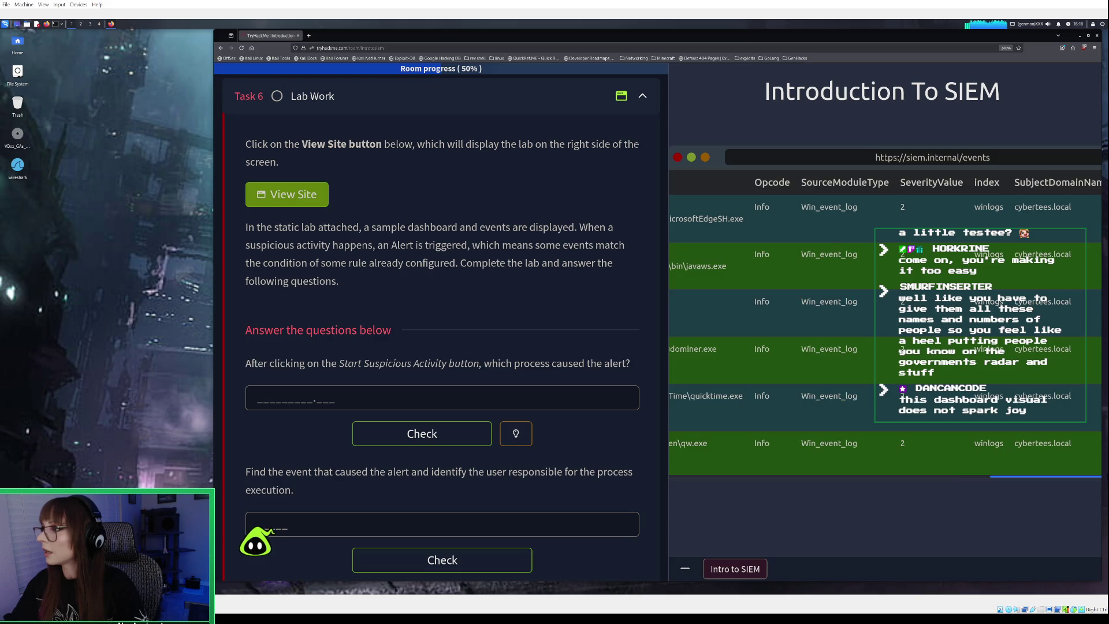
{"action": "mouse_move", "coordinate": [1031, 476]}
{"action": "left_mouse_down"}
{"action": "mouse_move", "coordinate": [722, 471]}
{"action": "mouse_move", "coordinate": [664, 455]}
{"action": "left_mouse_up"}
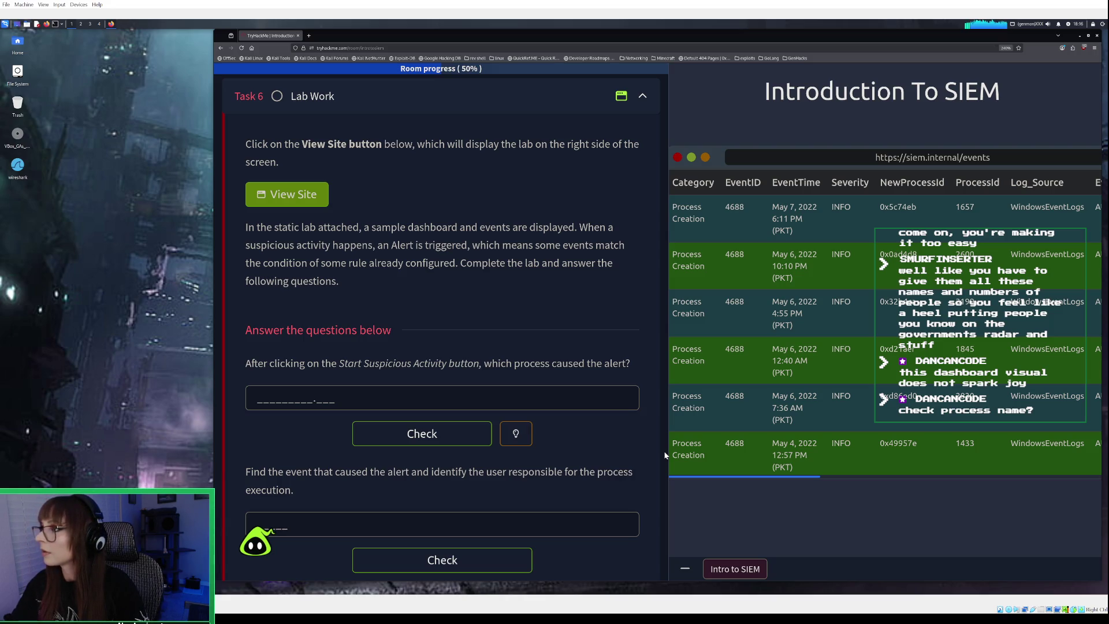
{"action": "left_click_drag", "start_coordinate": [750, 476], "coordinate": [975, 481]}
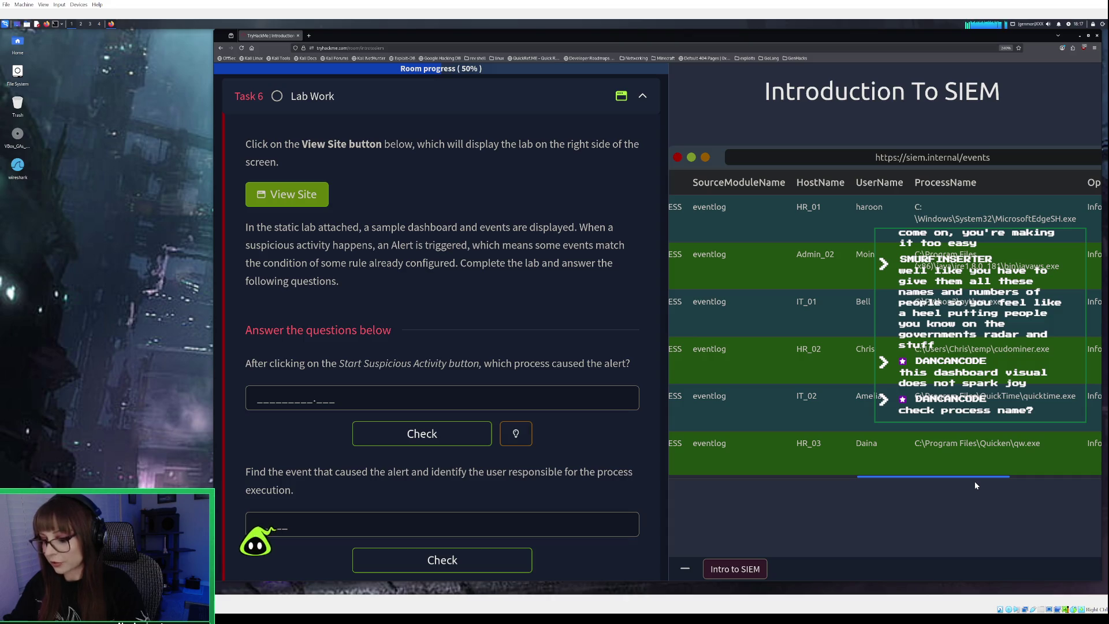
{"action": "left_click_drag", "start_coordinate": [974, 480], "coordinate": [1035, 487]}
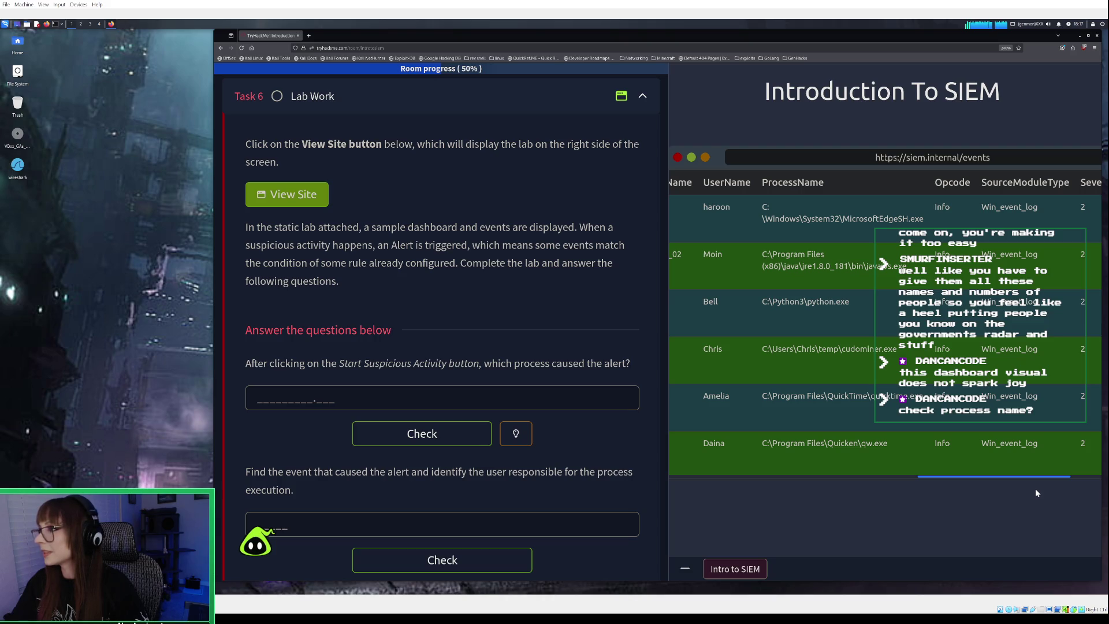
{"action": "mouse_move", "coordinate": [1035, 487]}
{"action": "left_mouse_down"}
{"action": "mouse_move", "coordinate": [1106, 479]}
{"action": "mouse_move", "coordinate": [955, 462]}
{"action": "mouse_move", "coordinate": [761, 462]}
{"action": "left_mouse_up"}
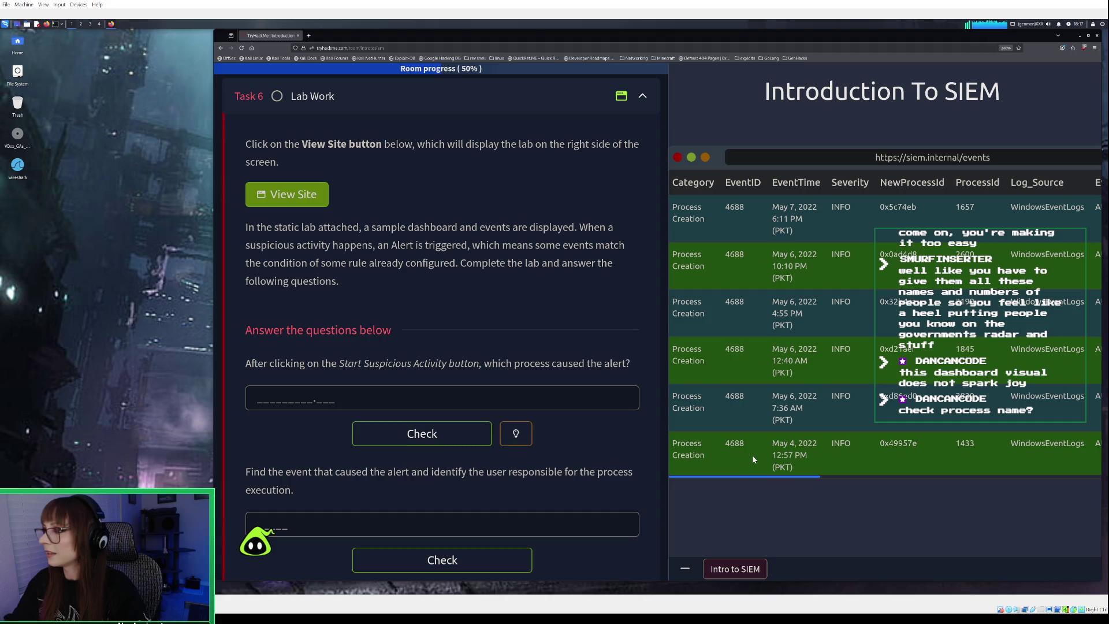
{"action": "scroll", "coordinate": [792, 457], "scroll_direction": "right", "scroll_amount": 3}
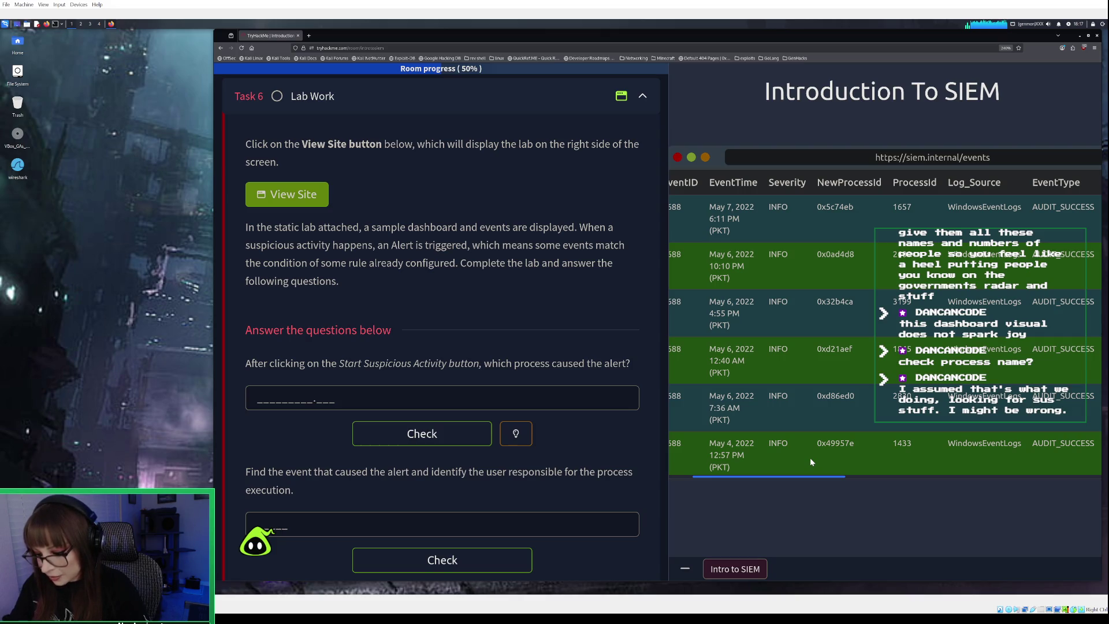
{"action": "scroll", "coordinate": [810, 458], "scroll_direction": "right", "scroll_amount": 2}
{"action": "scroll", "coordinate": [827, 459], "scroll_direction": "right", "scroll_amount": 6}
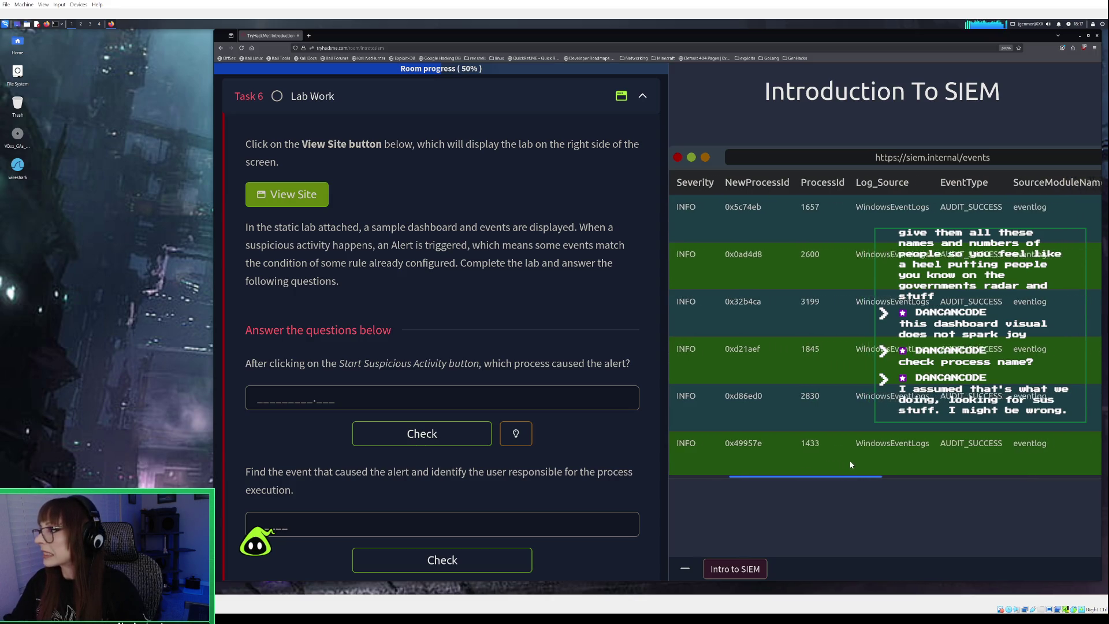
{"action": "scroll", "coordinate": [904, 467], "scroll_direction": "right", "scroll_amount": 10}
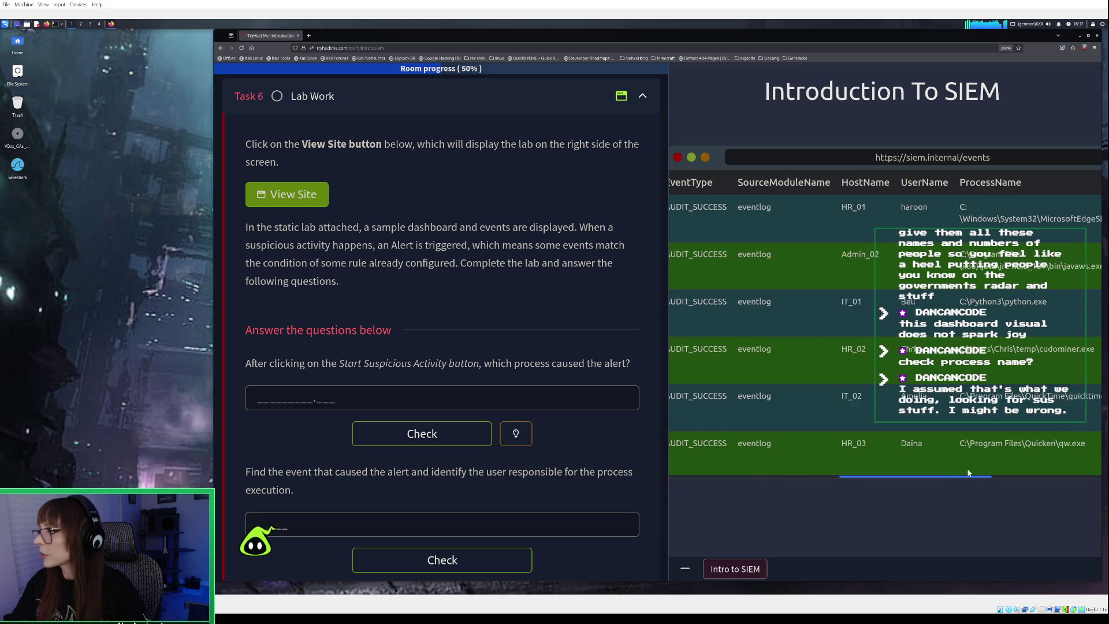
{"action": "left_click_drag", "start_coordinate": [984, 473], "coordinate": [1032, 477]}
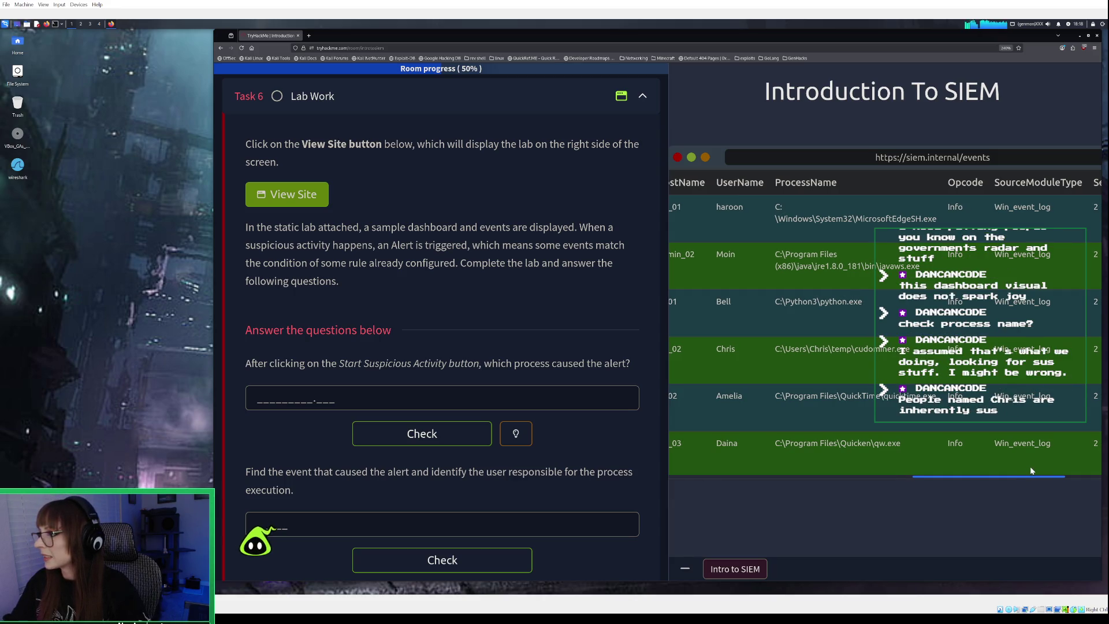
{"action": "scroll", "coordinate": [831, 356], "scroll_direction": "left", "scroll_amount": 1}
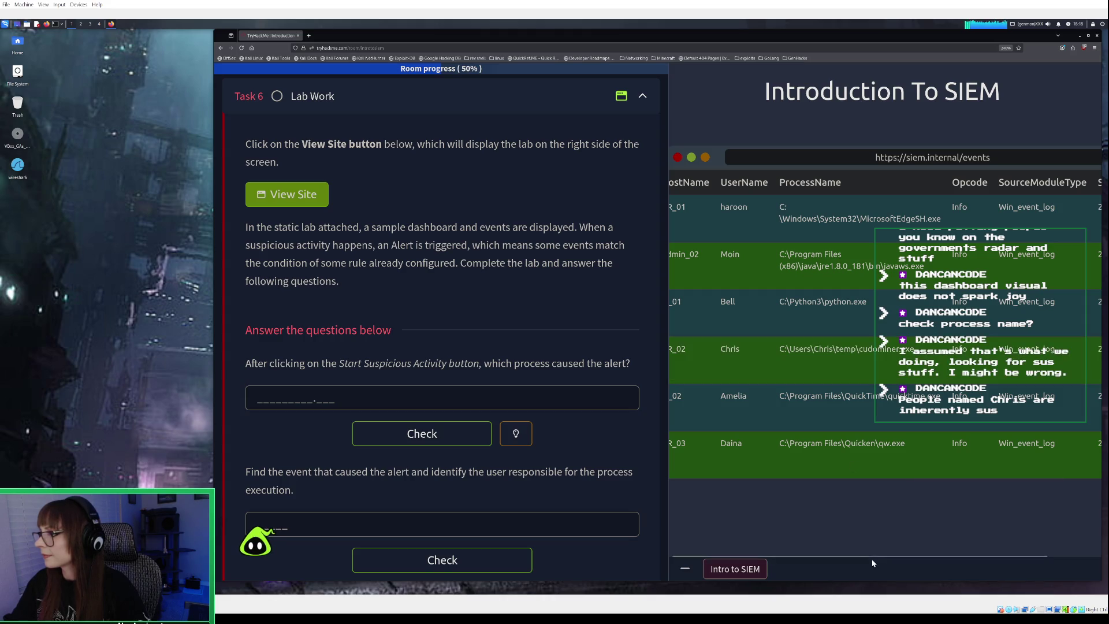
{"action": "mouse_move", "coordinate": [873, 558]}
{"action": "left_mouse_down"}
{"action": "mouse_move", "coordinate": [985, 559]}
{"action": "mouse_move", "coordinate": [816, 547]}
{"action": "left_mouse_up"}
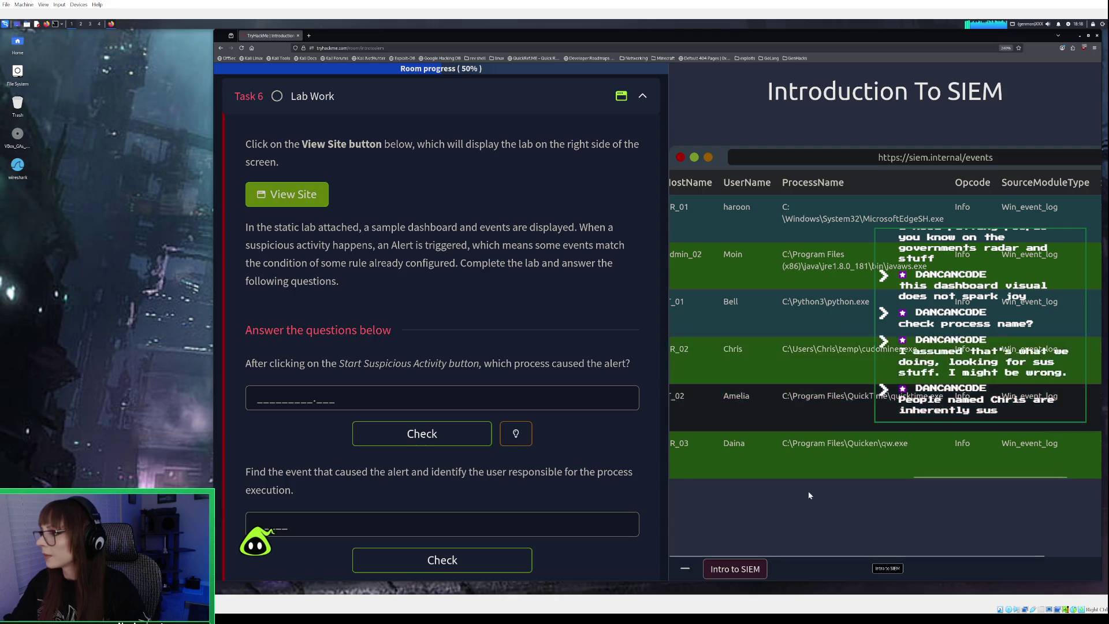
{"action": "mouse_move", "coordinate": [936, 476]}
{"action": "left_mouse_down"}
{"action": "mouse_move", "coordinate": [1038, 487]}
{"action": "mouse_move", "coordinate": [1010, 485]}
{"action": "mouse_move", "coordinate": [1020, 489]}
{"action": "left_mouse_up"}
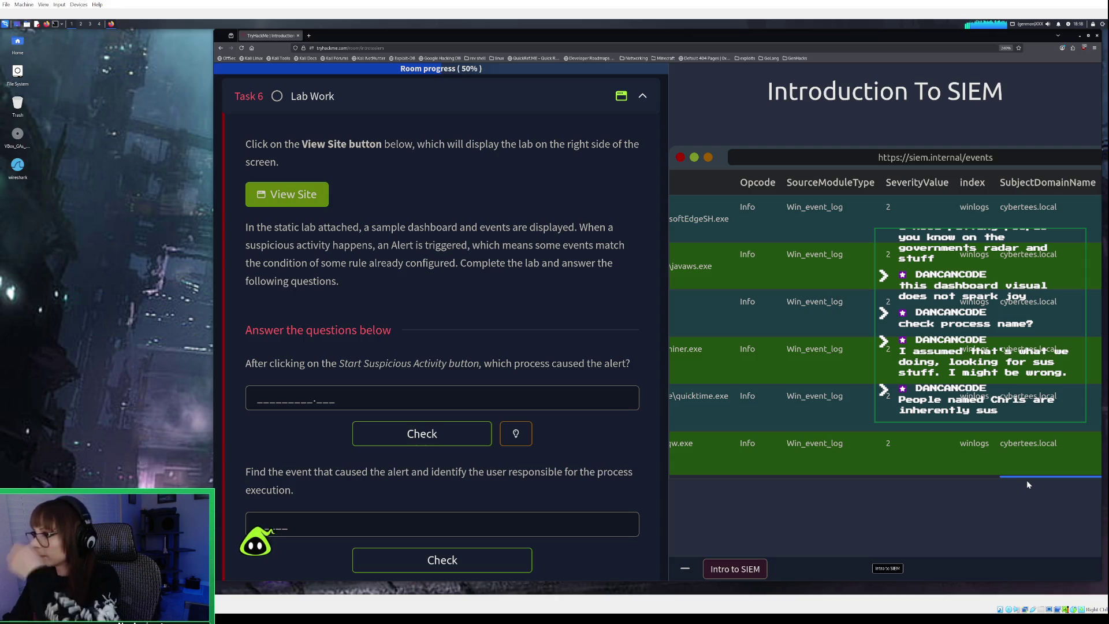
{"action": "mouse_move", "coordinate": [1016, 478]}
{"action": "left_mouse_down"}
{"action": "mouse_move", "coordinate": [736, 458]}
{"action": "mouse_move", "coordinate": [844, 462]}
{"action": "left_mouse_up"}
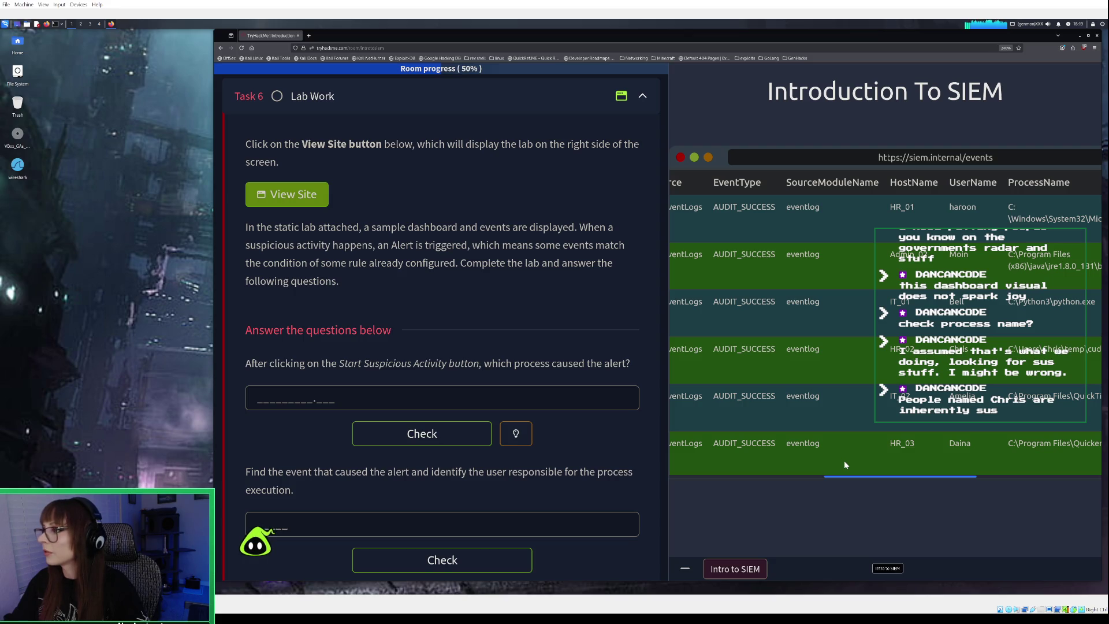
{"action": "mouse_move", "coordinate": [844, 460]}
{"action": "left_mouse_down"}
{"action": "mouse_move", "coordinate": [956, 461]}
{"action": "mouse_move", "coordinate": [830, 458]}
{"action": "left_mouse_up"}
{"action": "scroll", "coordinate": [961, 461], "scroll_direction": "right", "scroll_amount": 2}
{"action": "scroll", "coordinate": [957, 462], "scroll_direction": "right", "scroll_amount": 1}
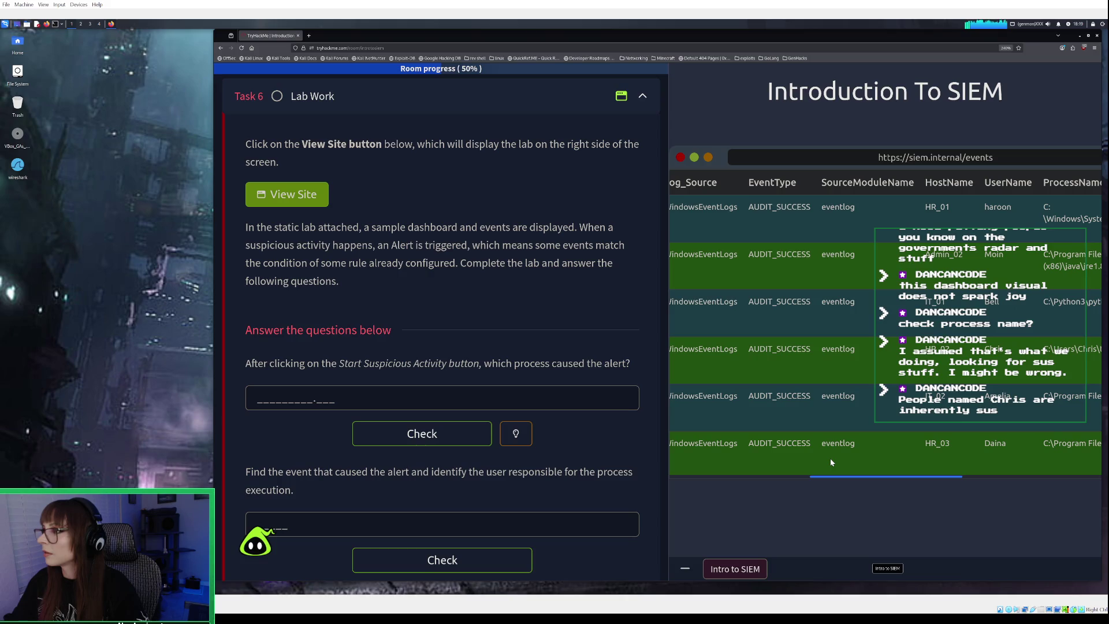
{"action": "left_click", "coordinate": [911, 272]}
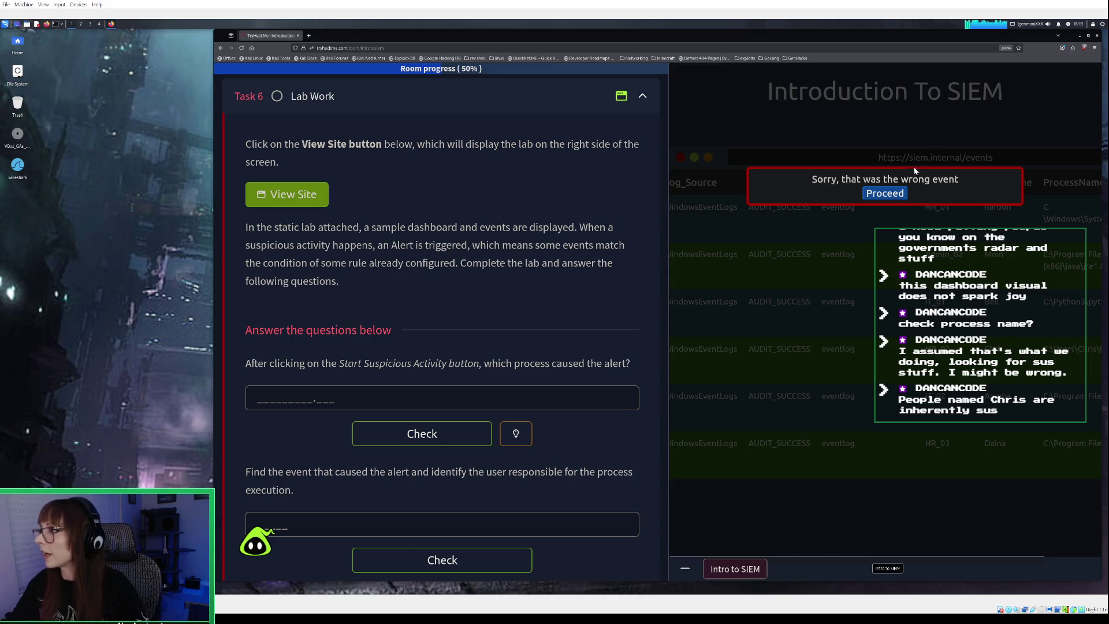
Dismiss the wrong-event message and scroll through the Process Creation event table
{"action": "left_click", "coordinate": [886, 193]}
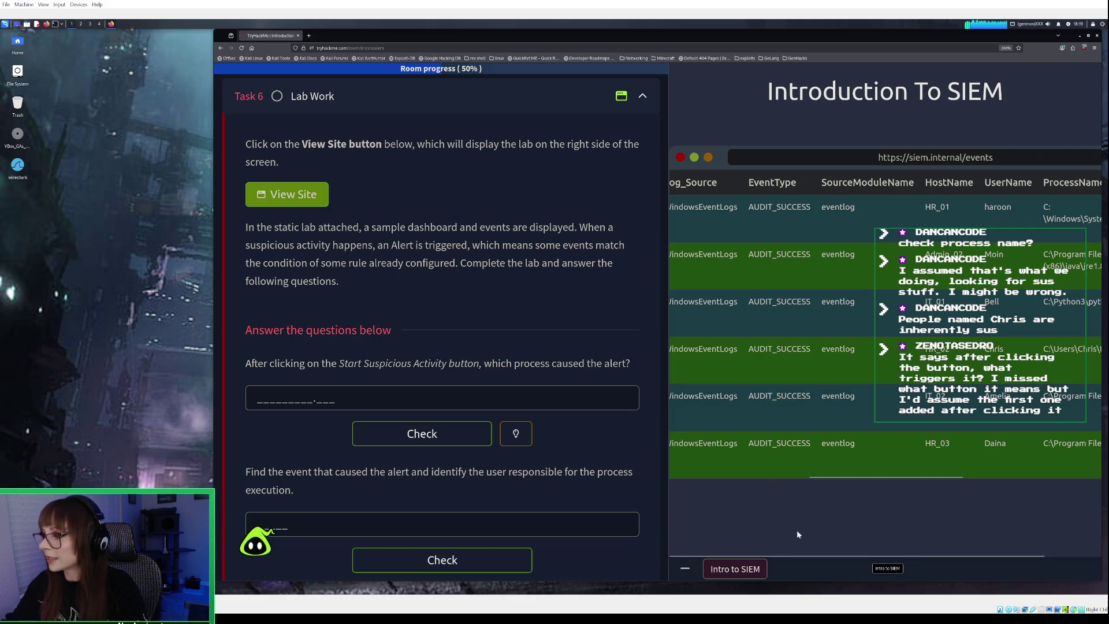
{"action": "left_click_drag", "start_coordinate": [824, 479], "coordinate": [635, 465]}
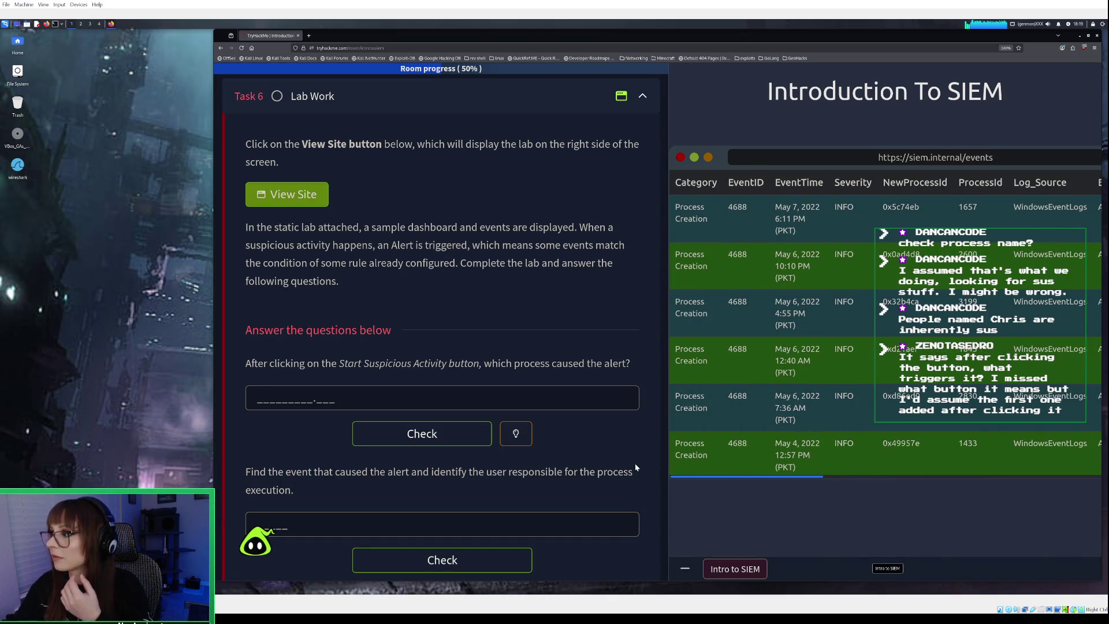
{"action": "left_click_drag", "start_coordinate": [674, 470], "coordinate": [1052, 472]}
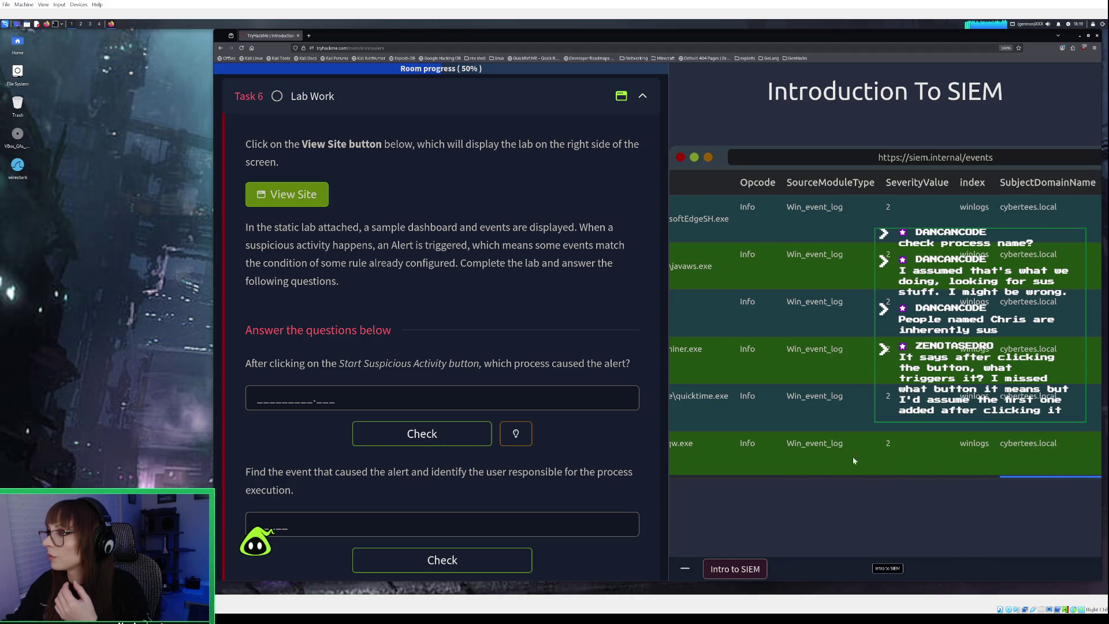
{"action": "left_click_drag", "start_coordinate": [854, 460], "coordinate": [634, 455]}
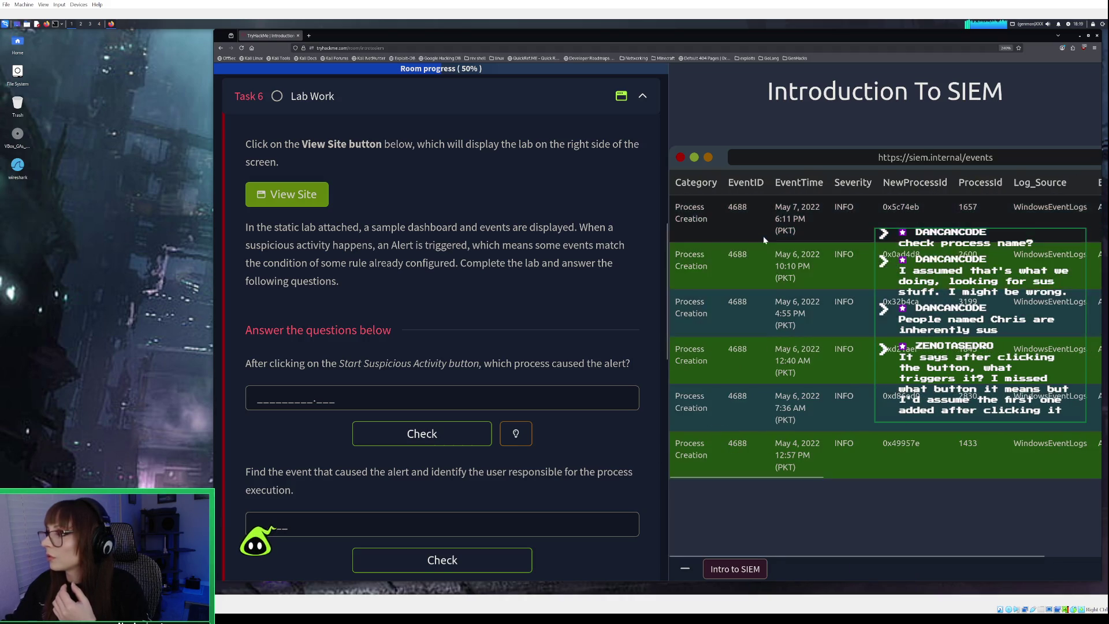
Pick the May 6 12:40 AM event as the alert trigger after one wrong try
{"action": "left_click", "coordinate": [781, 217]}
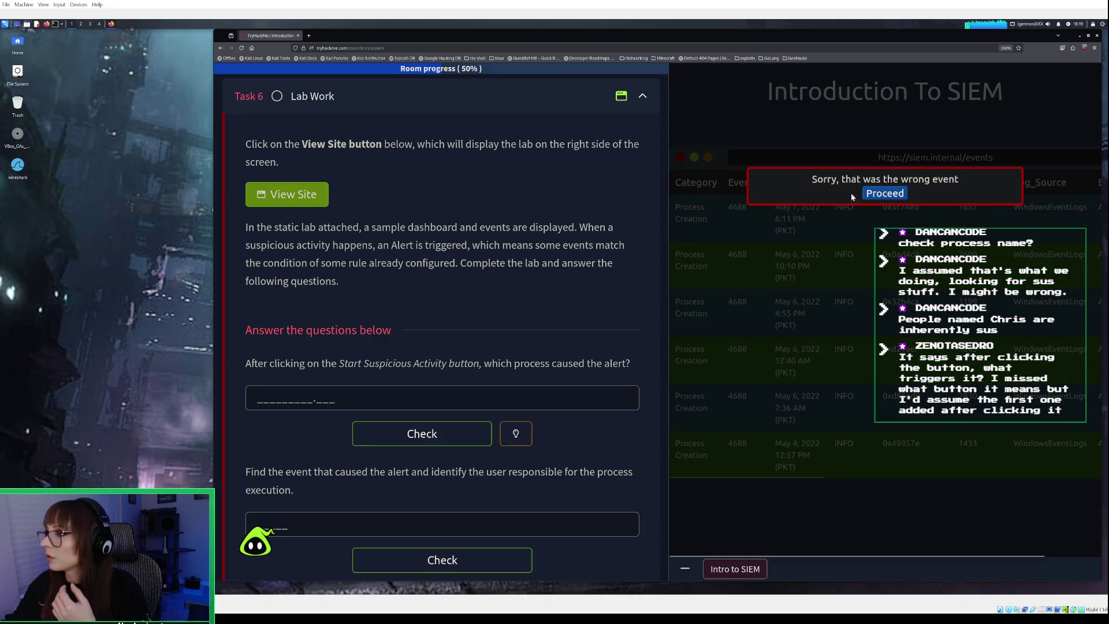
{"action": "left_click", "coordinate": [814, 192]}
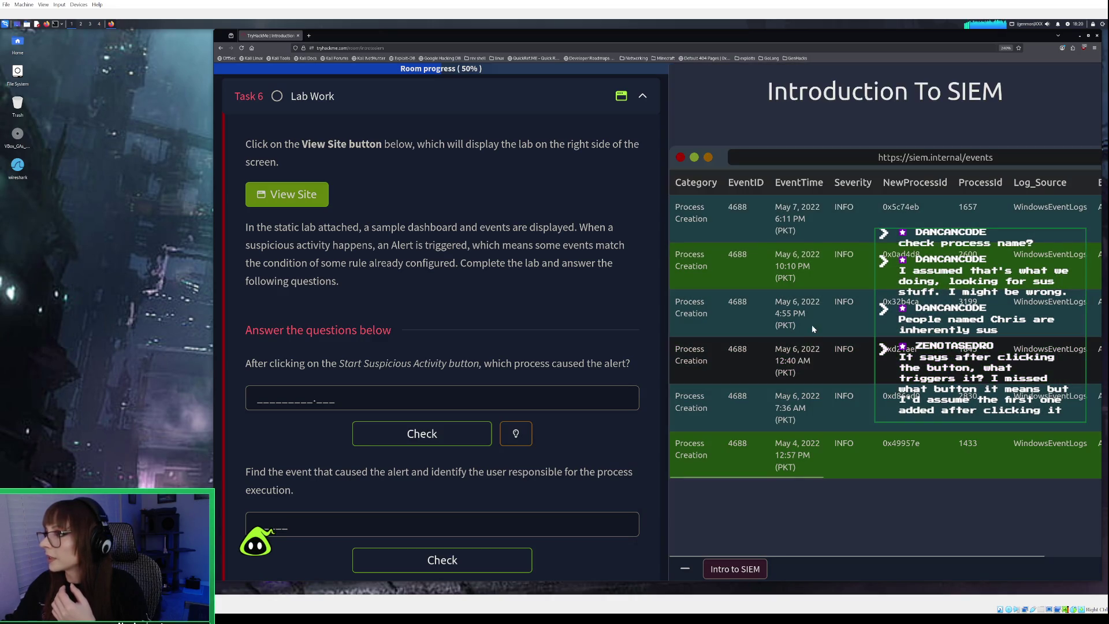
{"action": "left_click", "coordinate": [823, 355]}
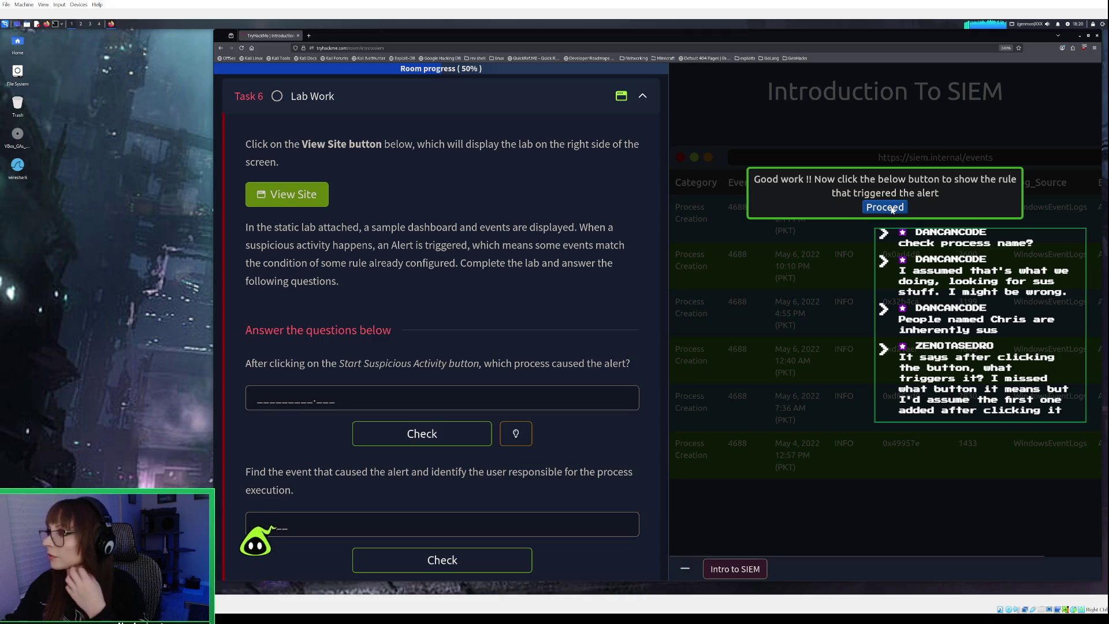
{"action": "left_click", "coordinate": [892, 208]}
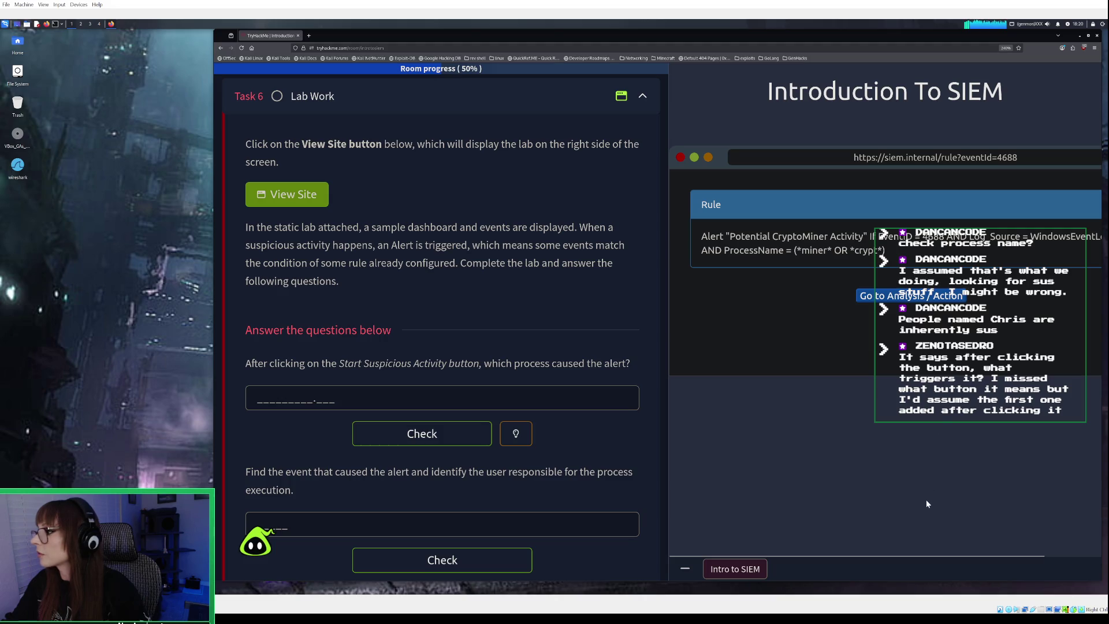
Scroll across the full rule: EventID 4688 with ProcessName matching *miner* or *crypt*
{"action": "mouse_move", "coordinate": [951, 561]}
{"action": "left_mouse_down"}
{"action": "mouse_move", "coordinate": [983, 563]}
{"action": "mouse_move", "coordinate": [927, 562]}
{"action": "left_mouse_up"}
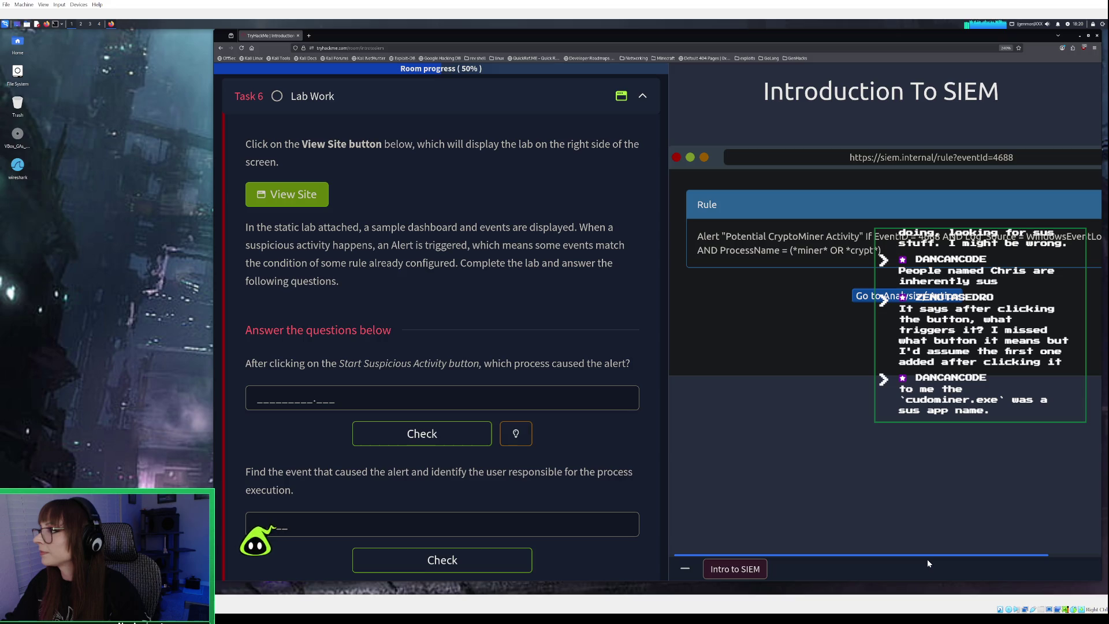
{"action": "left_click_drag", "start_coordinate": [930, 563], "coordinate": [965, 568]}
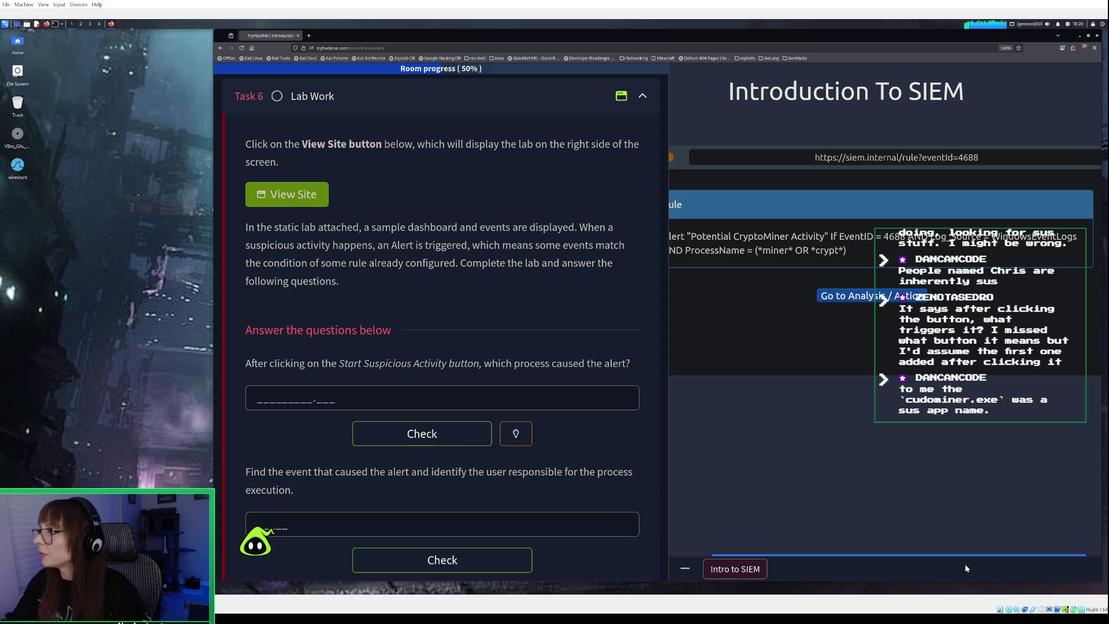
{"action": "left_click_drag", "start_coordinate": [965, 567], "coordinate": [915, 563]}
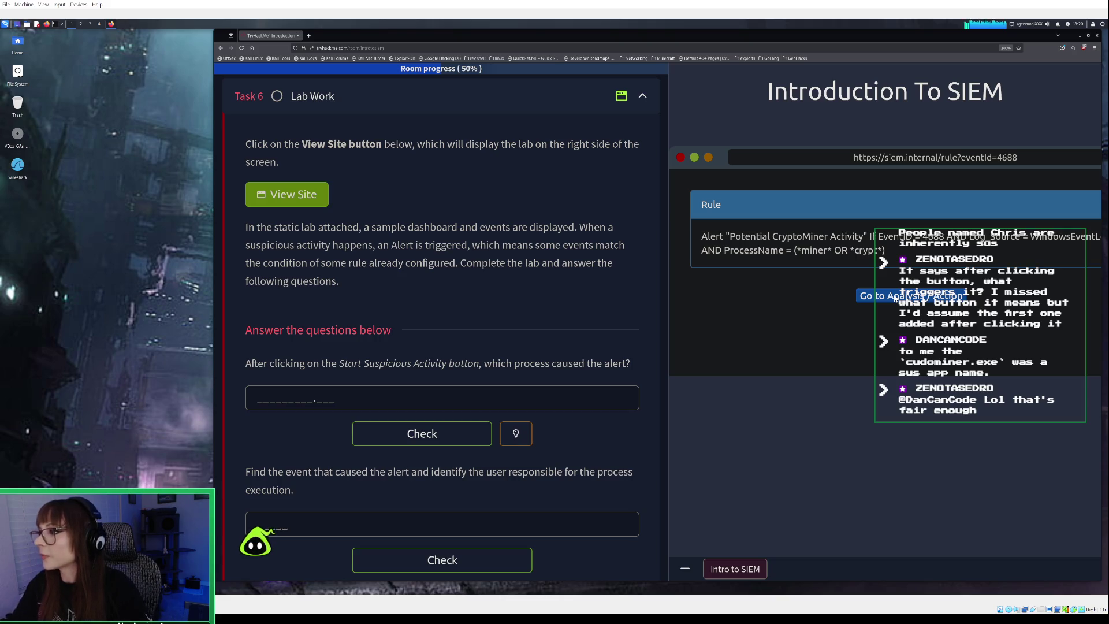
Save the action 'True positive and isolate the host' and select the revealed flag
{"action": "left_click", "coordinate": [894, 296]}
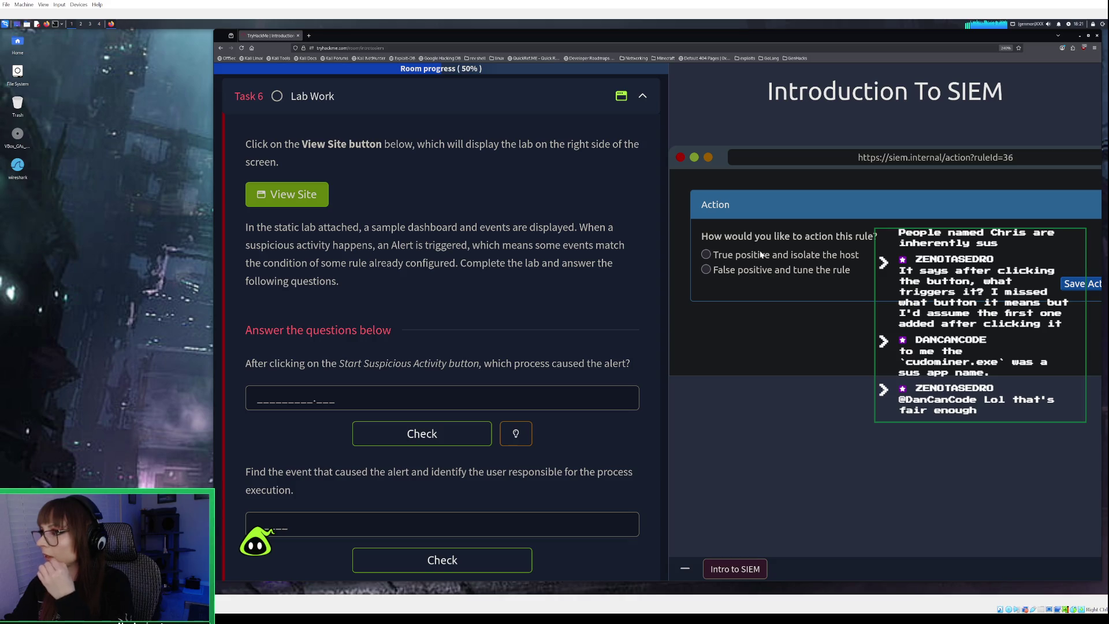
{"action": "left_click", "coordinate": [706, 257]}
{"action": "left_click", "coordinate": [1083, 285]}
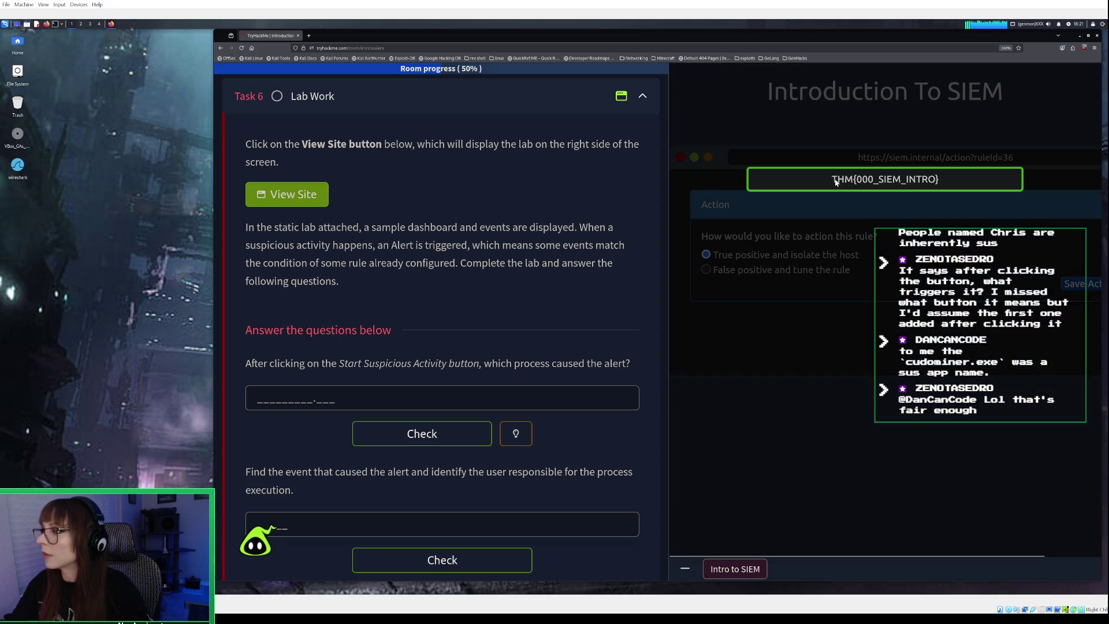
{"action": "left_click_drag", "start_coordinate": [835, 180], "coordinate": [939, 179]}
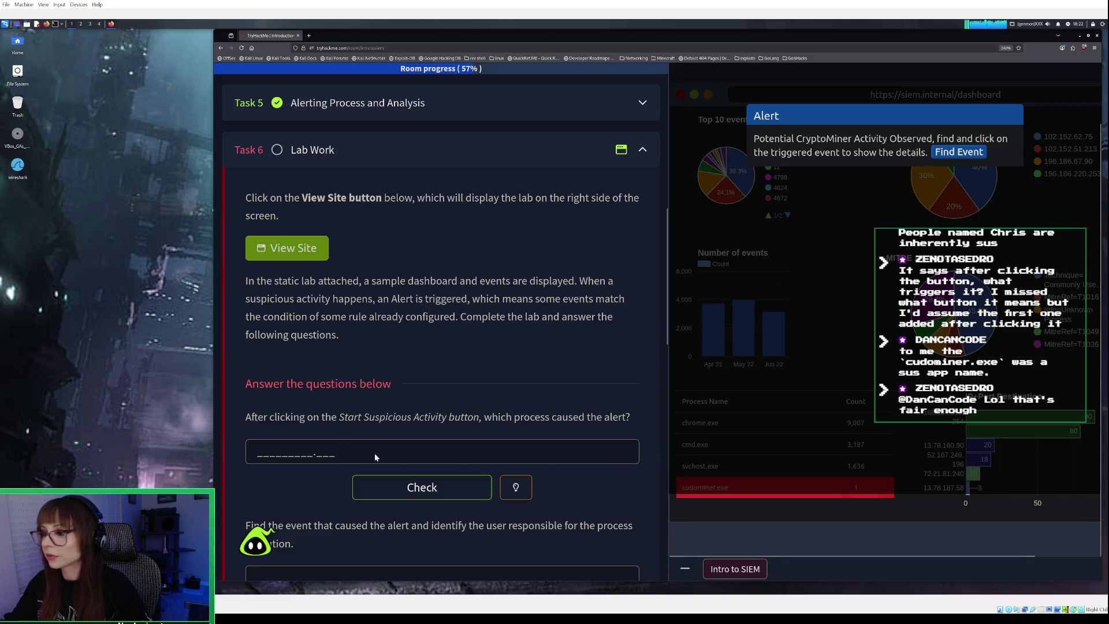
Submit cudominer.exe as the alert-causing process and get it accepted
{"action": "left_click", "coordinate": [297, 456]}
{"action": "type", "text": "cudominer.exe"}
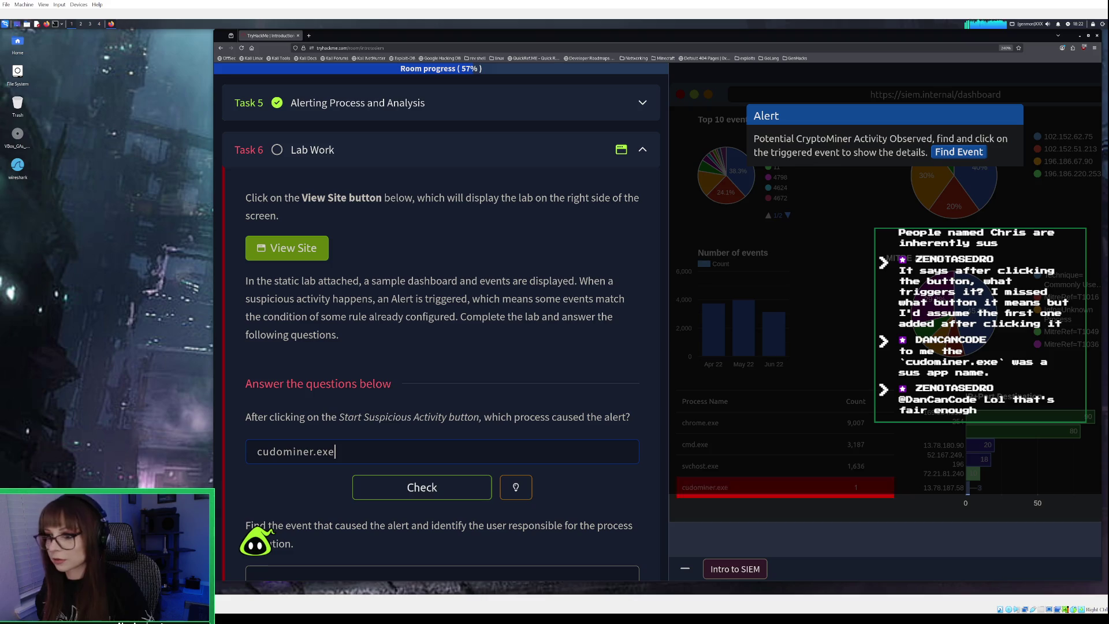
{"action": "key", "text": "Return"}
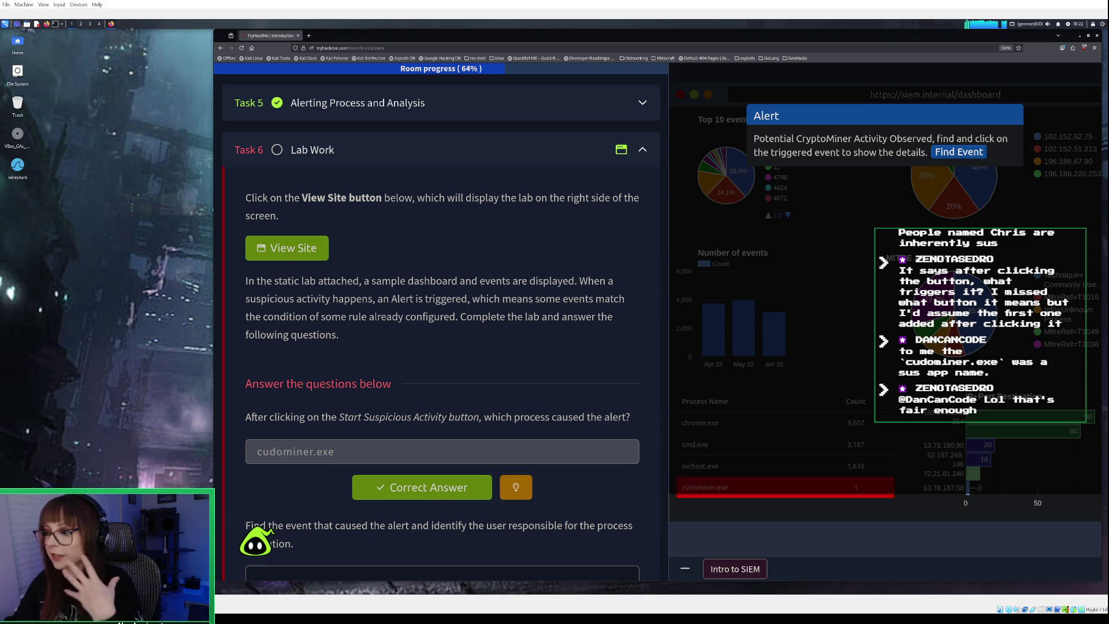
{"action": "scroll", "coordinate": [314, 501], "scroll_direction": "down", "scroll_amount": 2}
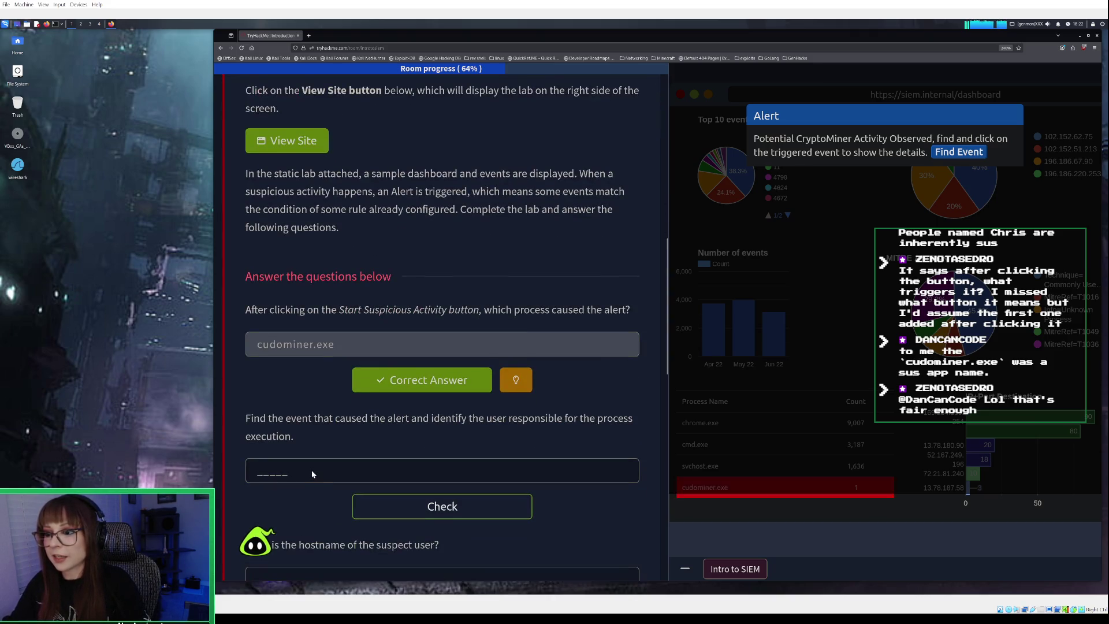
{"action": "scroll", "coordinate": [315, 471], "scroll_direction": "down", "scroll_amount": 1}
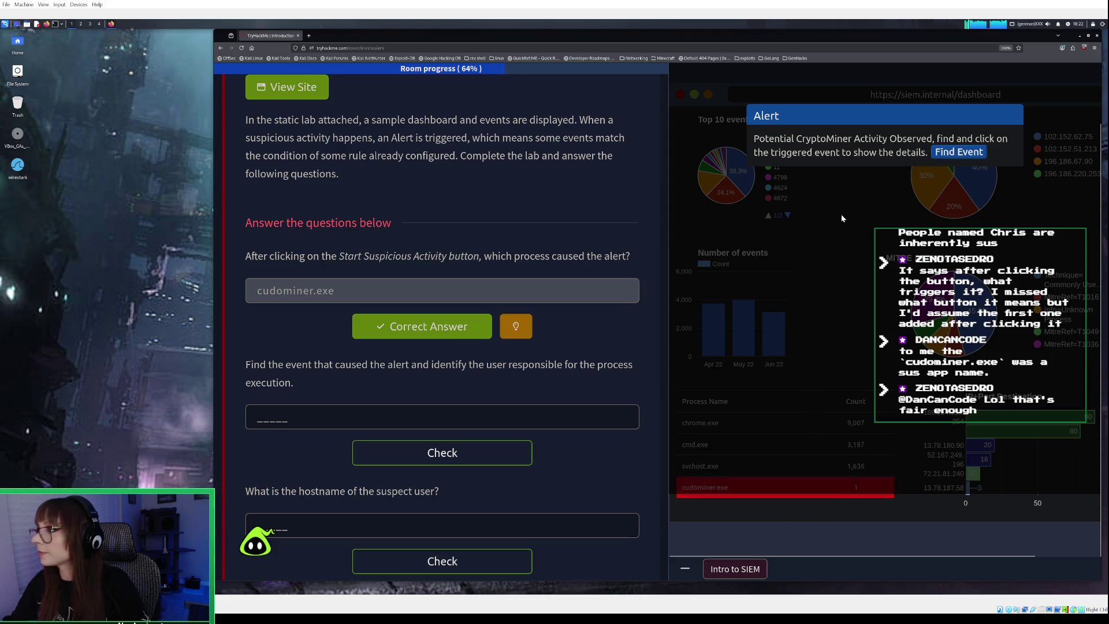
{"action": "left_click", "coordinate": [958, 152]}
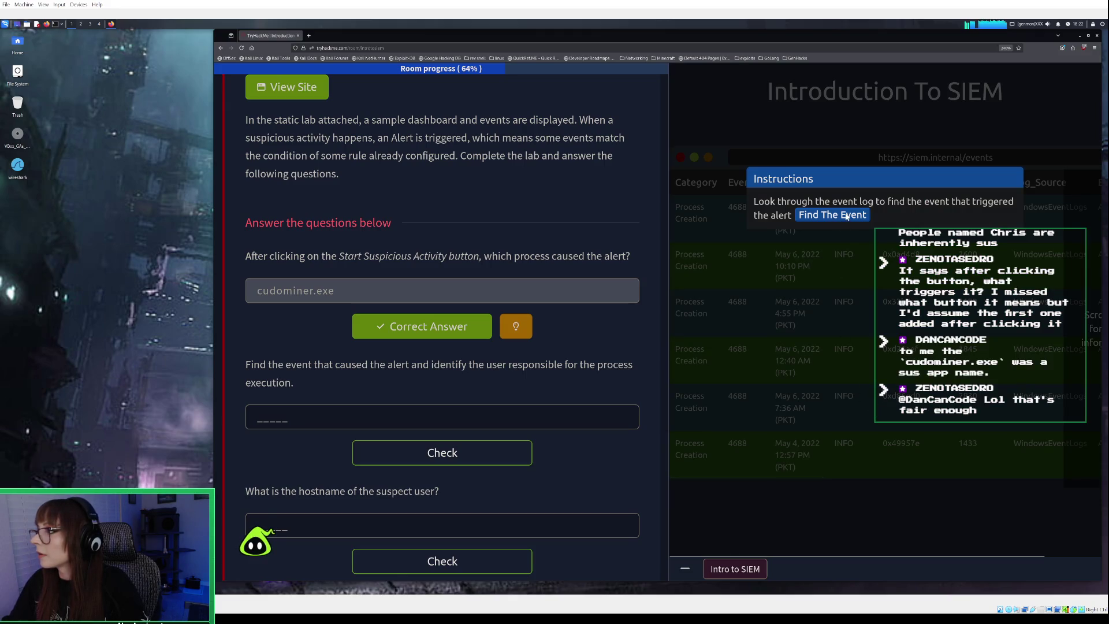
Close the lab instructions, shift the event table to show host, user and process columns, then select the answer field
{"action": "left_click", "coordinate": [845, 215]}
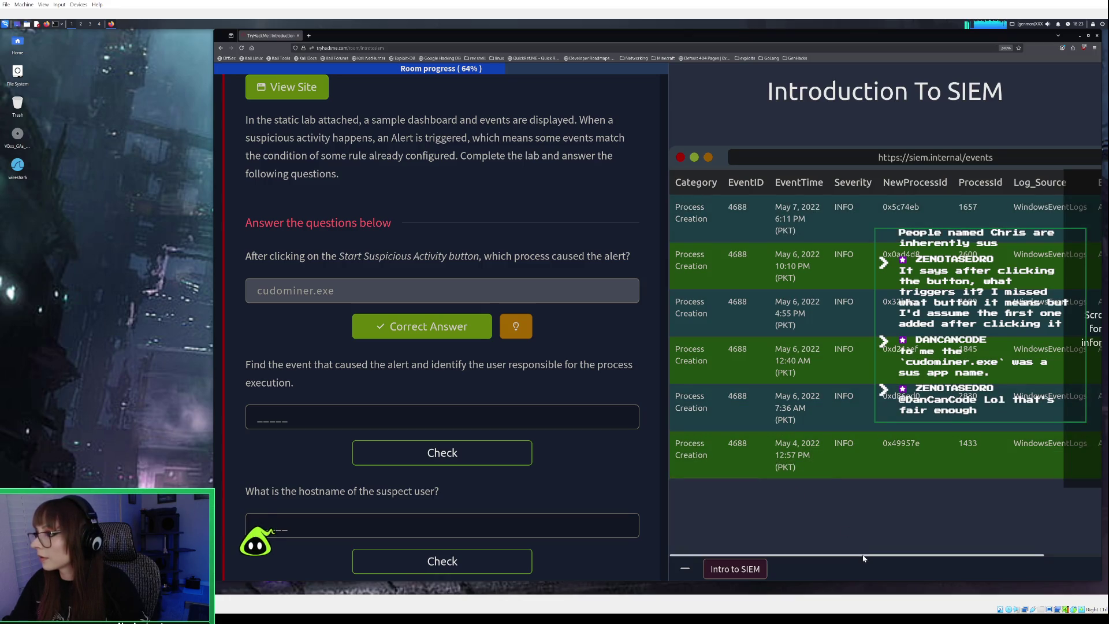
{"action": "left_click_drag", "start_coordinate": [863, 558], "coordinate": [919, 557]}
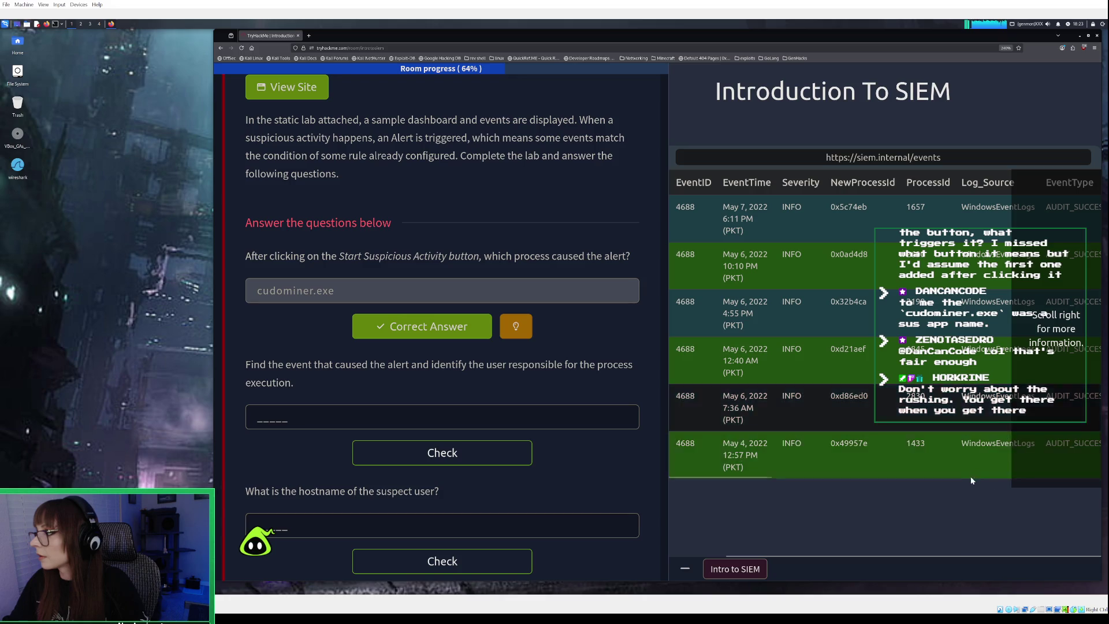
{"action": "left_click_drag", "start_coordinate": [918, 558], "coordinate": [863, 558]}
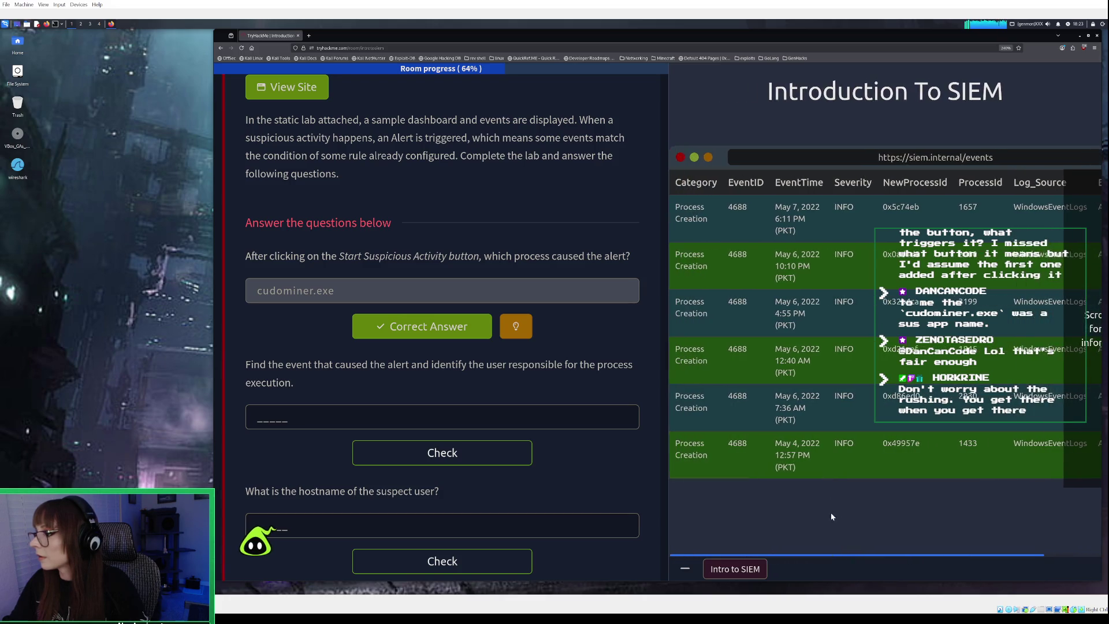
{"action": "left_click_drag", "start_coordinate": [826, 474], "coordinate": [1010, 466]}
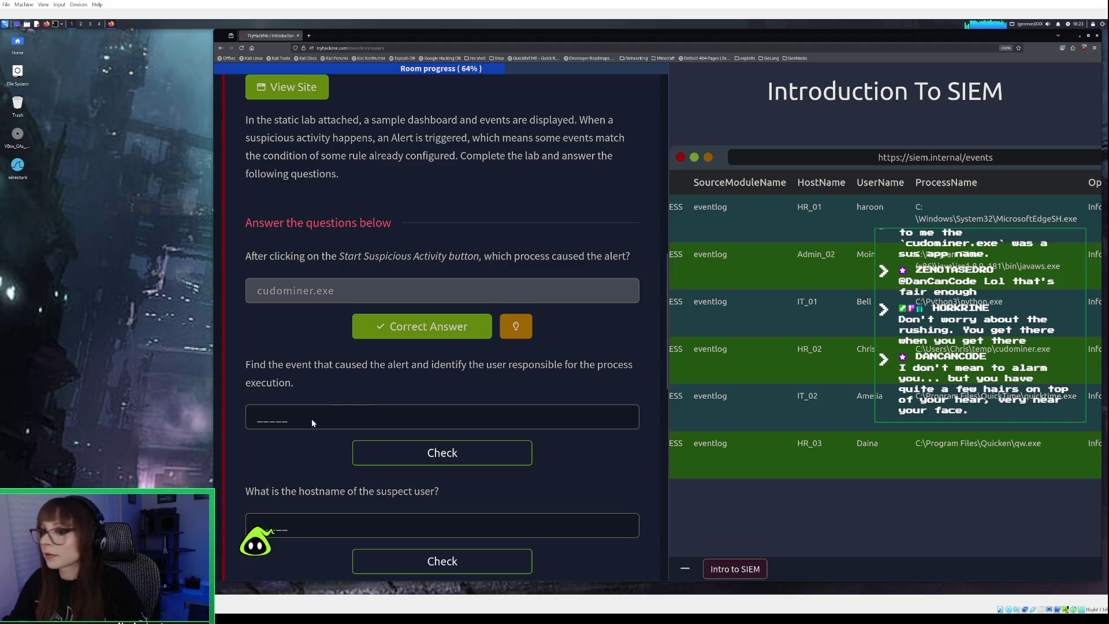
{"action": "left_click", "coordinate": [291, 415]}
Submit the suspect user name as the responsible user and HR_02 as the hostname
{"action": "type", "text": "chris"}
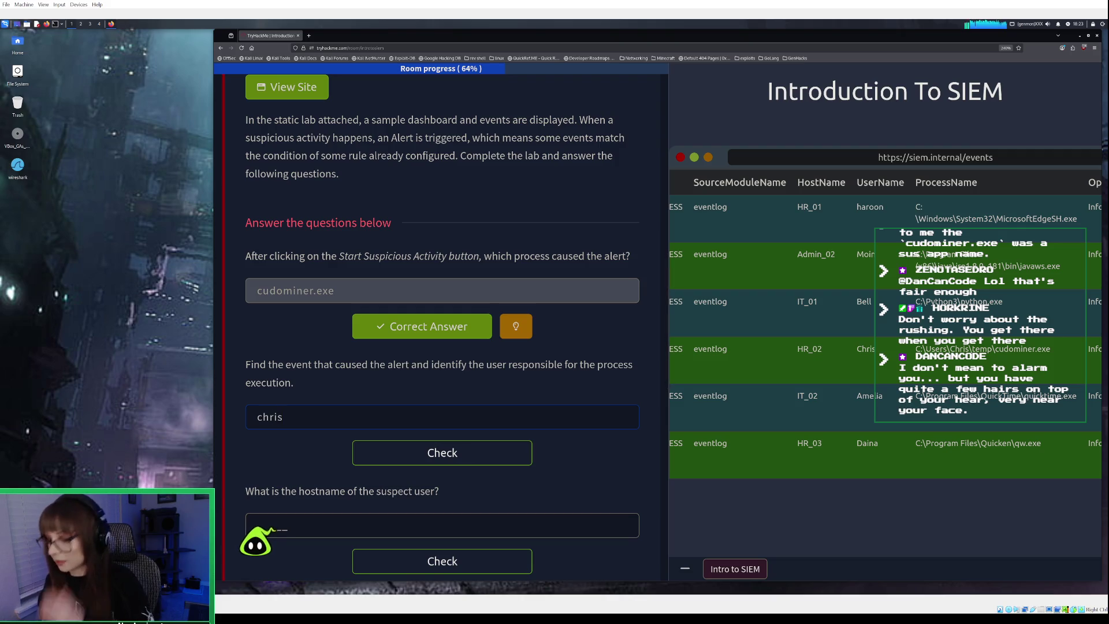
{"action": "key", "text": "Return"}
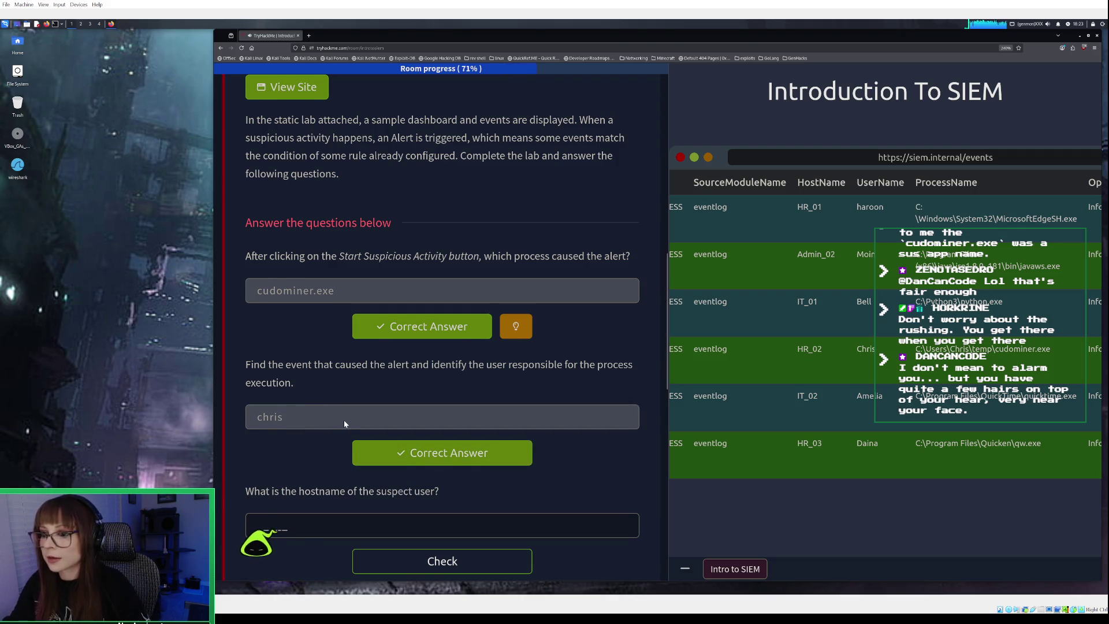
{"action": "scroll", "coordinate": [344, 420], "scroll_direction": "down", "scroll_amount": 2}
{"action": "left_click", "coordinate": [280, 423]}
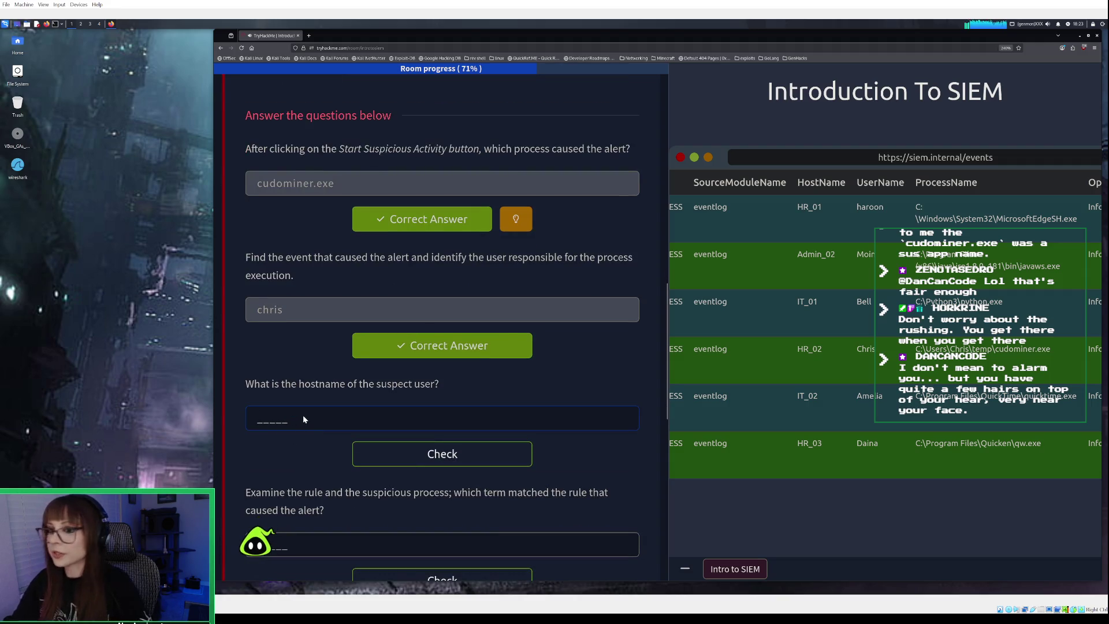
{"action": "type", "text": "H"}
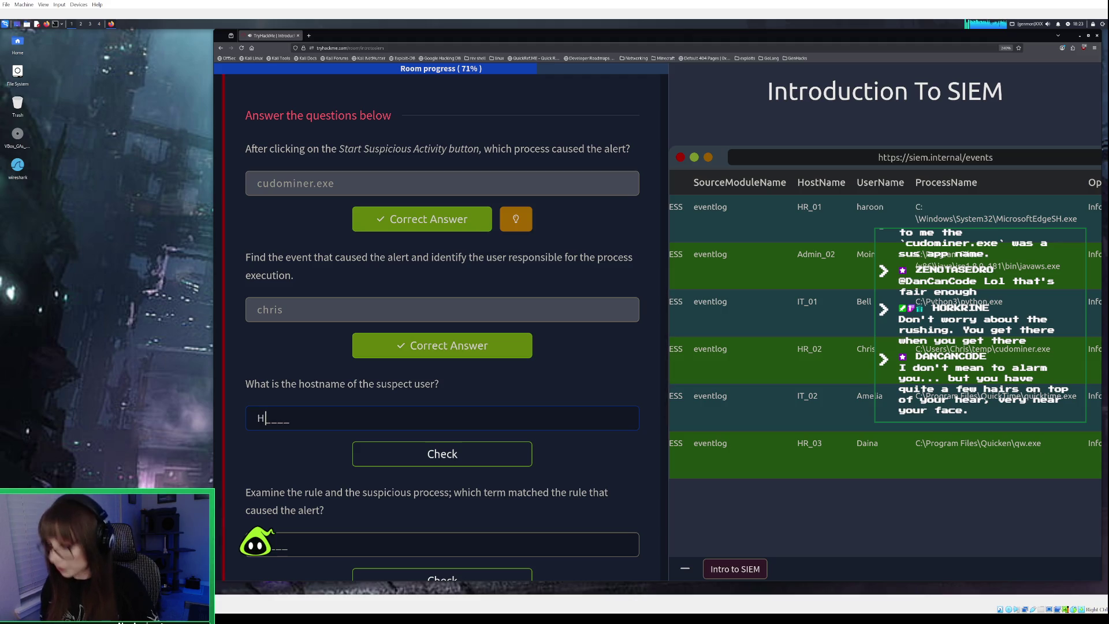
{"action": "type", "text": "R_0"}
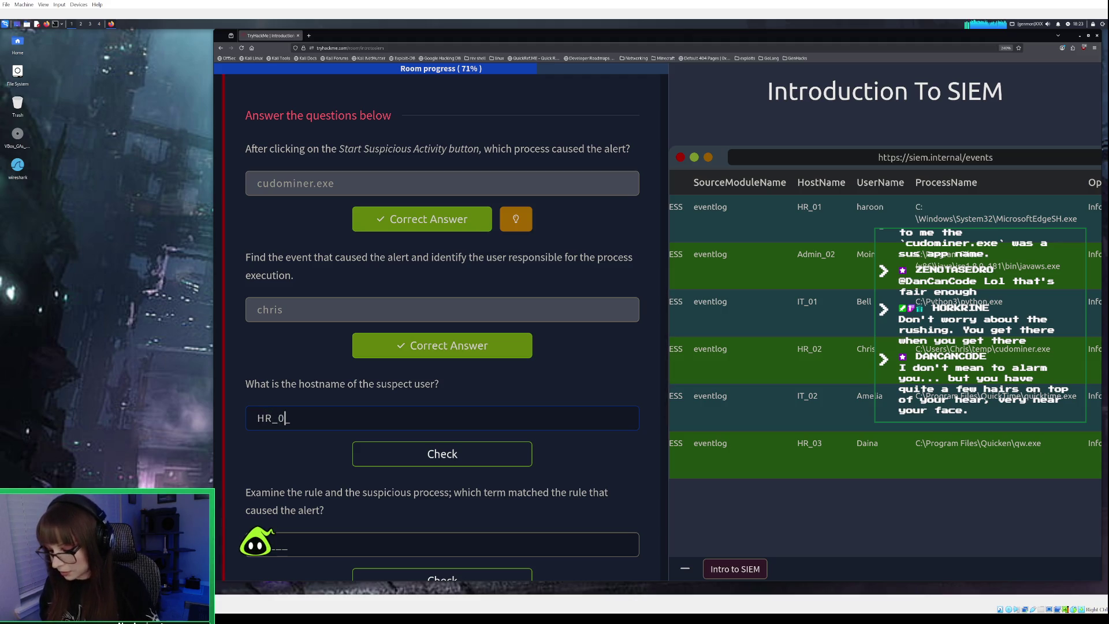
{"action": "type", "text": "2"}
{"action": "key", "text": "Return"}
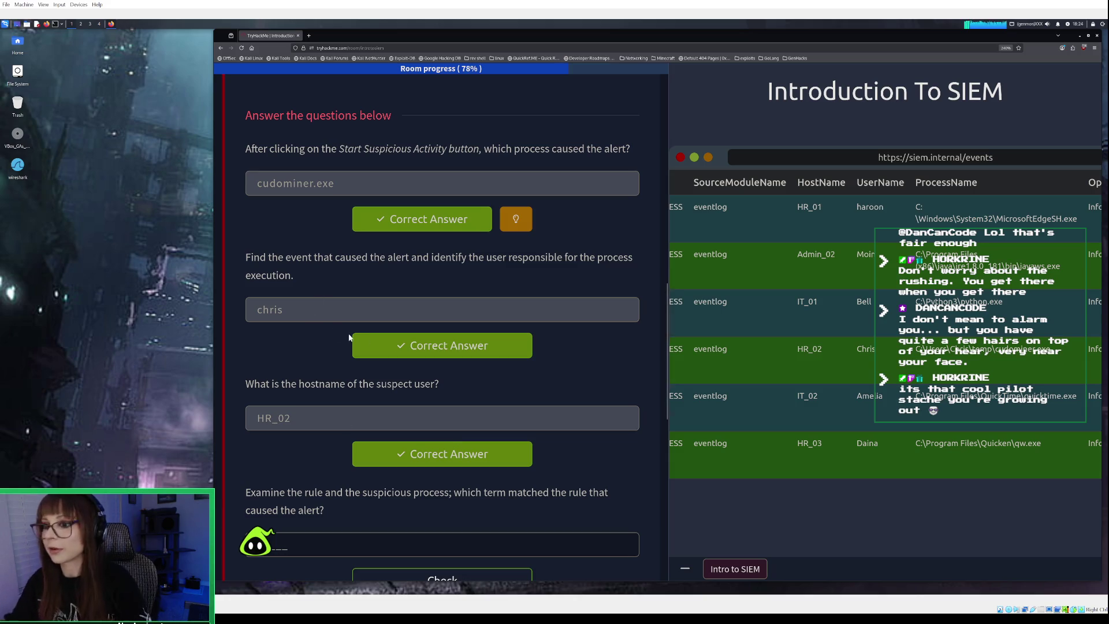
Answer the rule-matching term with 'minor', then correct it to 'miner' after rejection
{"action": "scroll", "coordinate": [407, 348], "scroll_direction": "down", "scroll_amount": 1}
{"action": "scroll", "coordinate": [408, 349], "scroll_direction": "down", "scroll_amount": 2}
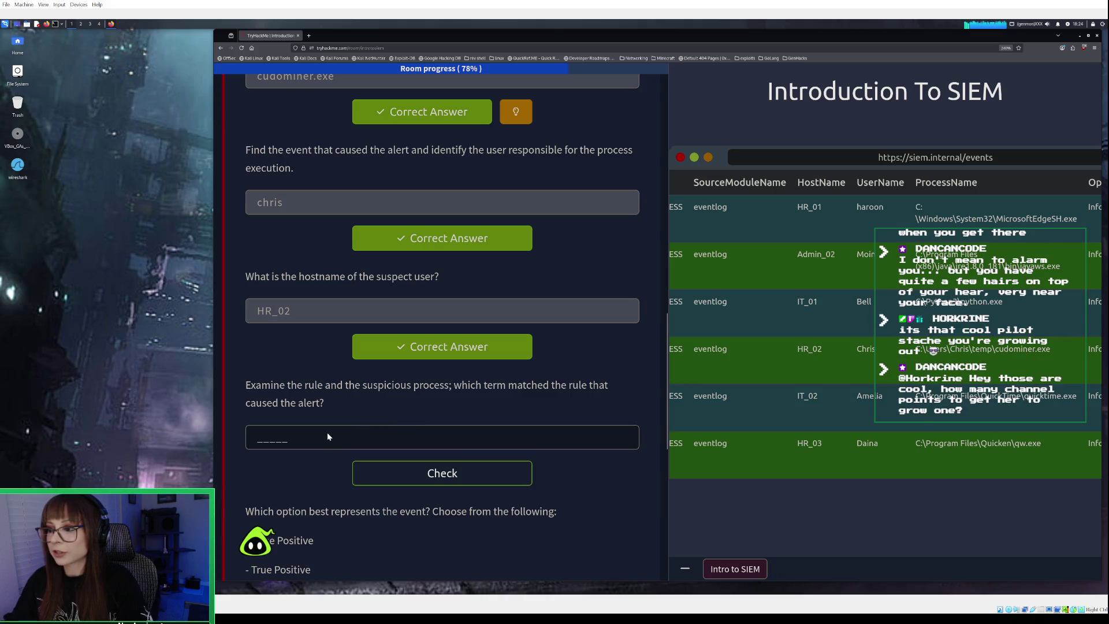
{"action": "left_click", "coordinate": [292, 434]}
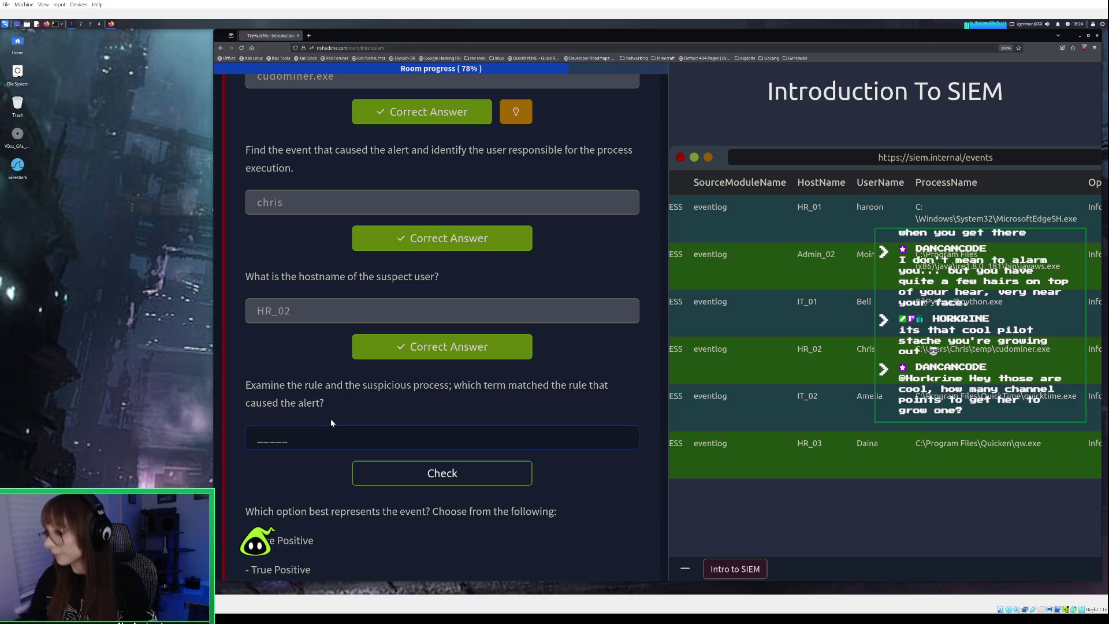
{"action": "type", "text": "minor"}
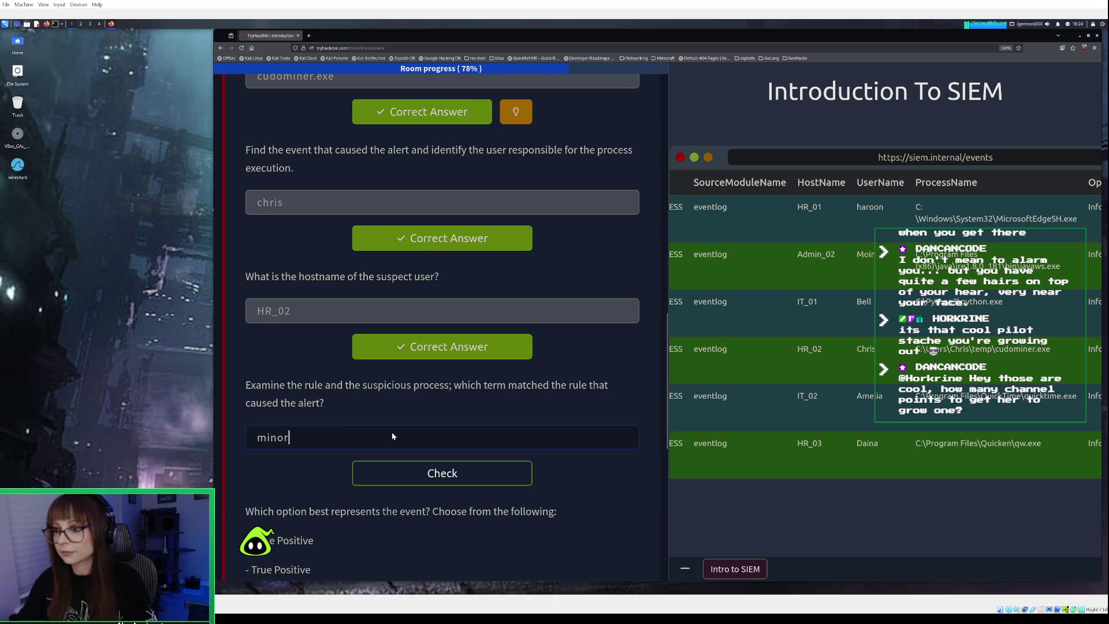
{"action": "left_click", "coordinate": [387, 473]}
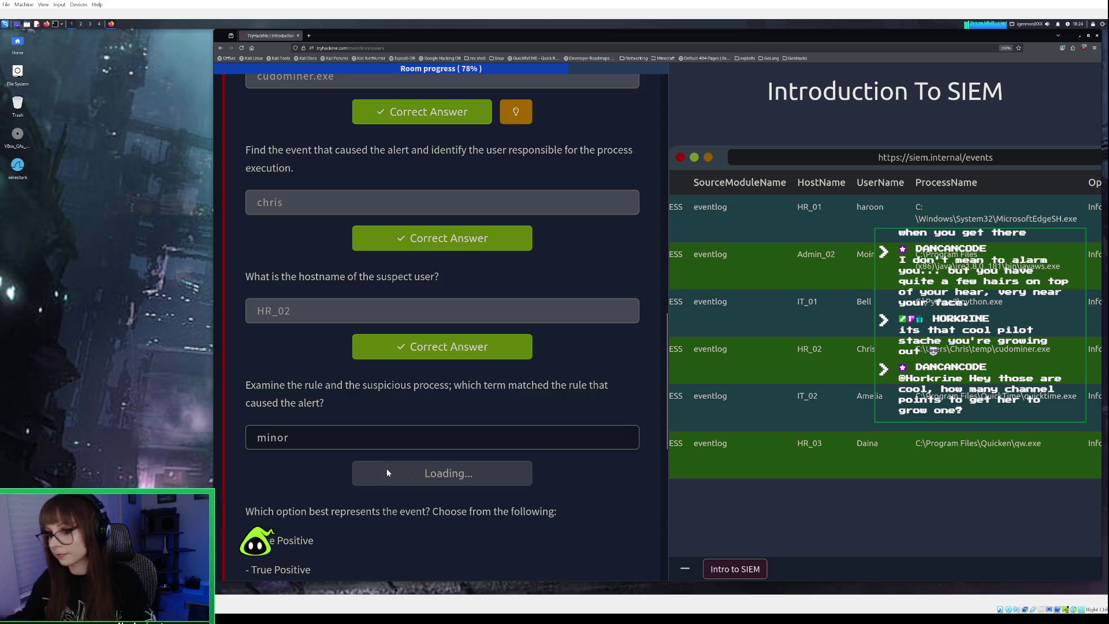
{"action": "left_click", "coordinate": [380, 436]}
{"action": "key", "text": "BackSpace"}
{"action": "key", "text": "BackSpace"}
{"action": "key", "text": "BackSpace"}
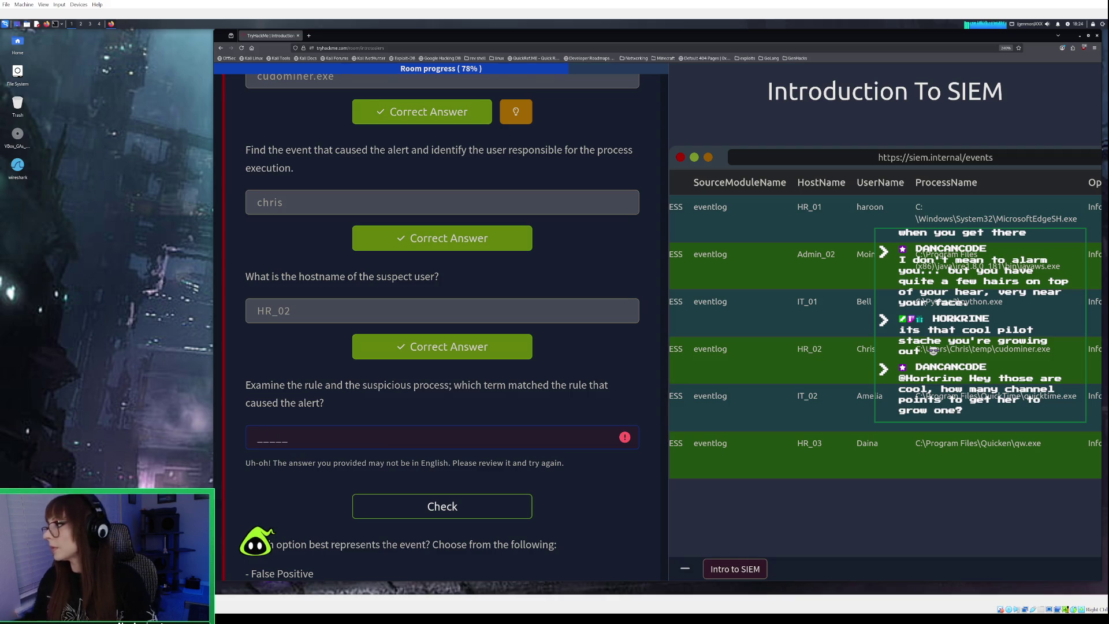
{"action": "type", "text": "miner"}
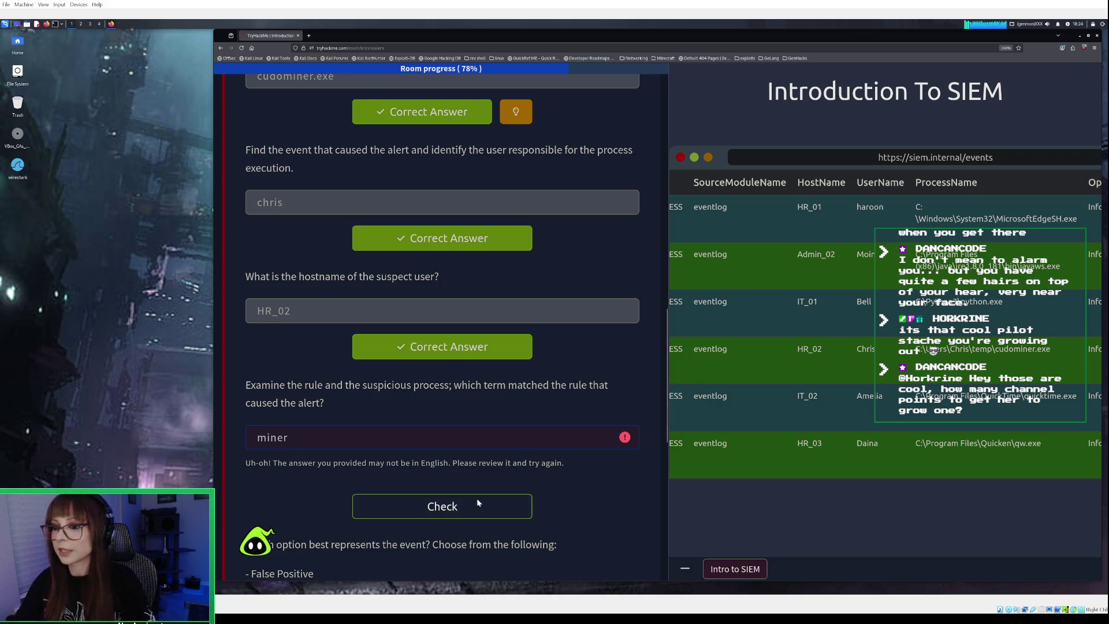
{"action": "left_click", "coordinate": [469, 511]}
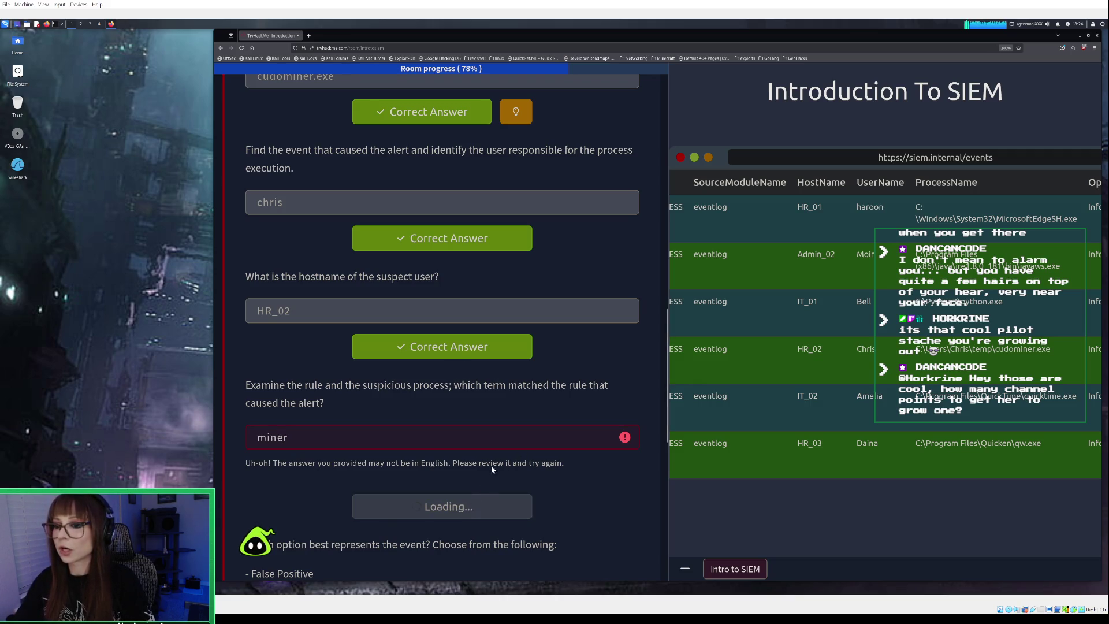
{"action": "scroll", "coordinate": [493, 452], "scroll_direction": "down", "scroll_amount": 2}
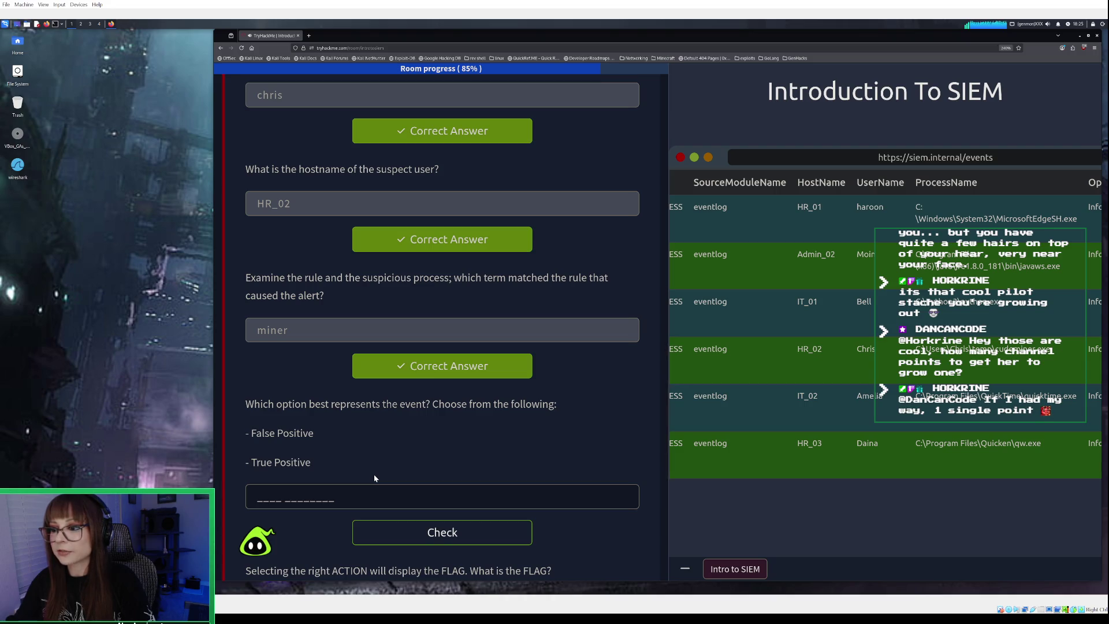
Enter 'True Positive' as the event classification answer and submit it
{"action": "scroll", "coordinate": [288, 498], "scroll_direction": "down", "scroll_amount": 2}
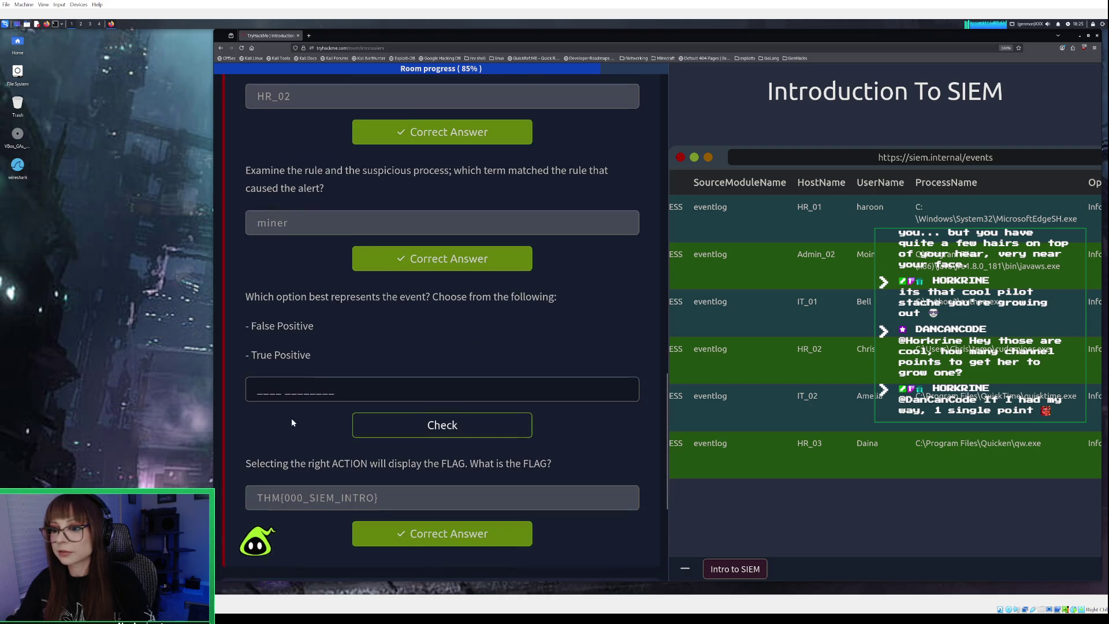
{"action": "left_click", "coordinate": [277, 387]}
{"action": "type", "text": "True Positive"}
{"action": "key", "text": "Return"}
{"action": "scroll", "coordinate": [365, 374], "scroll_direction": "down", "scroll_amount": 1}
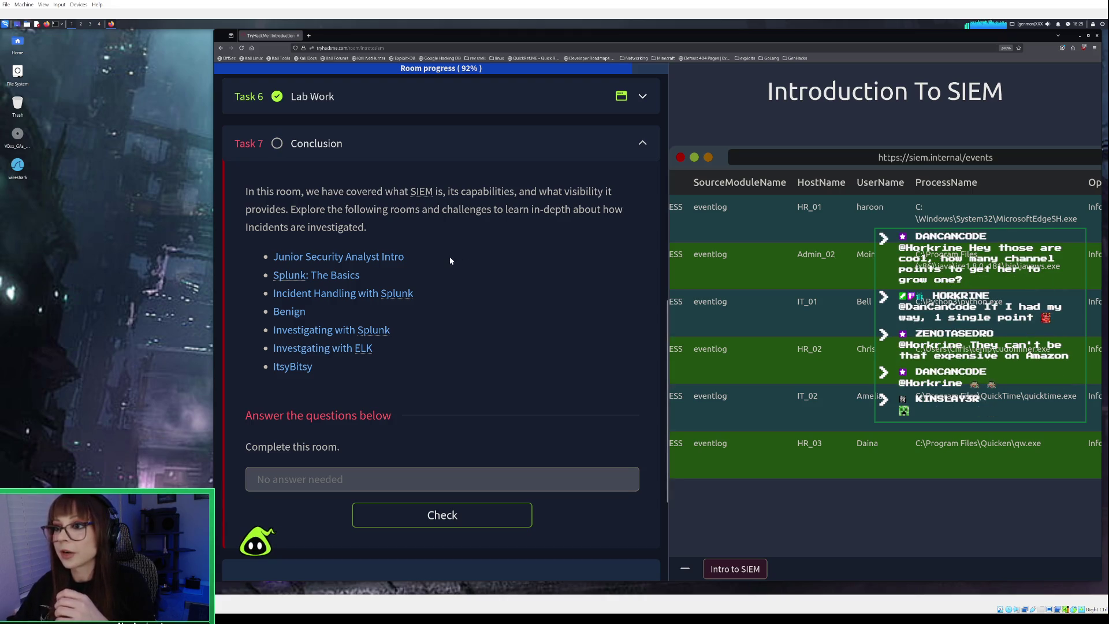
Check off the 'Complete this room' question in Task 7 Conclusion
{"action": "scroll", "coordinate": [450, 260], "scroll_direction": "down", "scroll_amount": 1}
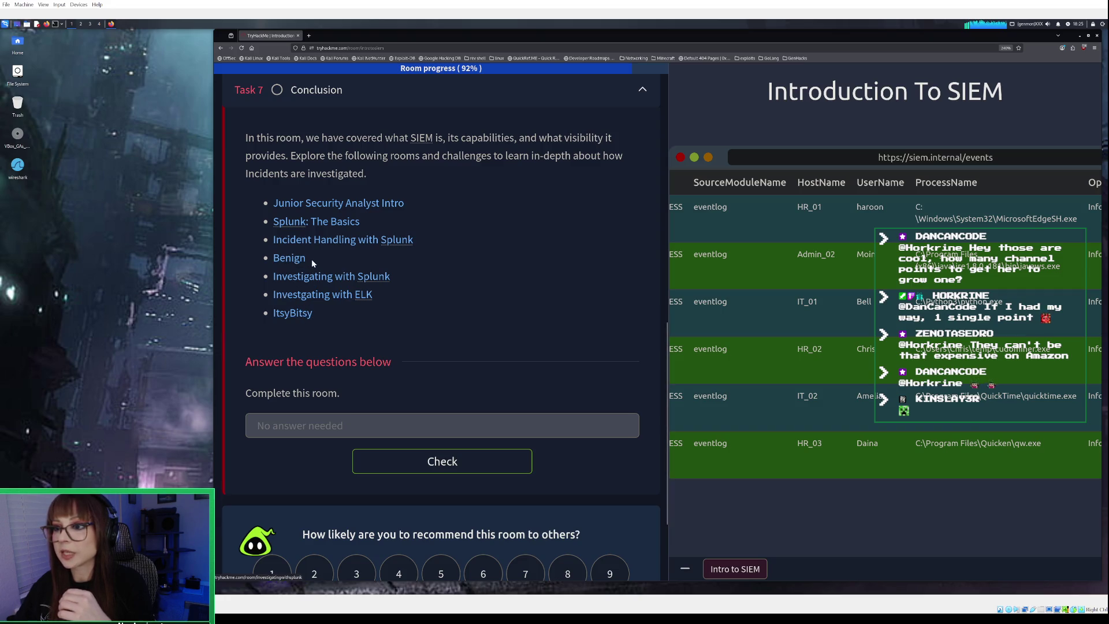
{"action": "left_click", "coordinate": [400, 460]}
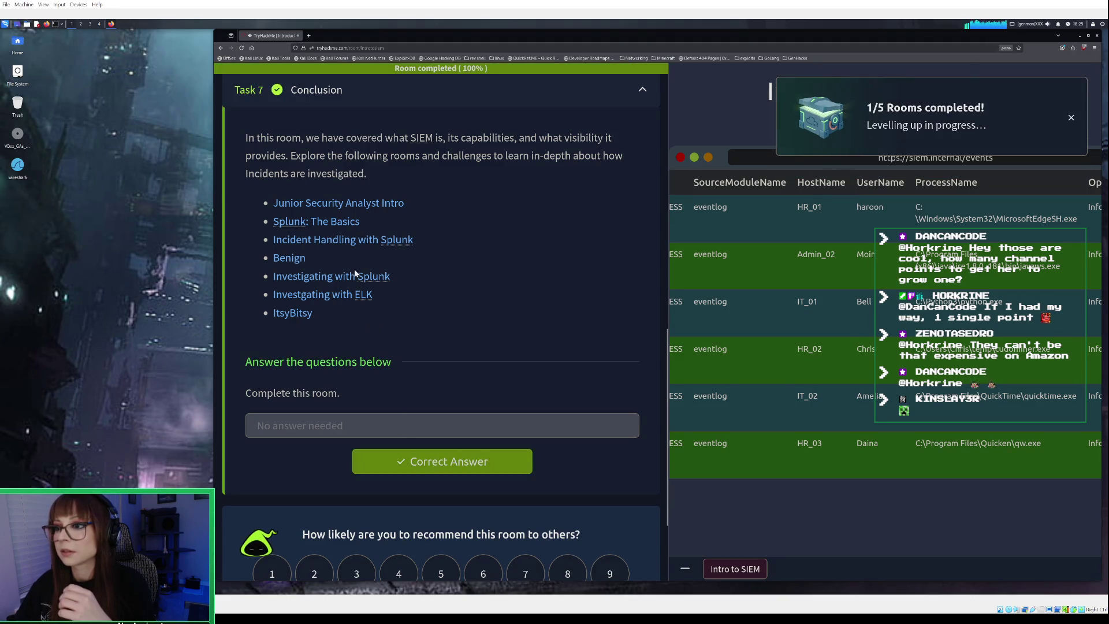
{"action": "scroll", "coordinate": [629, 496], "scroll_direction": "down", "scroll_amount": 10}
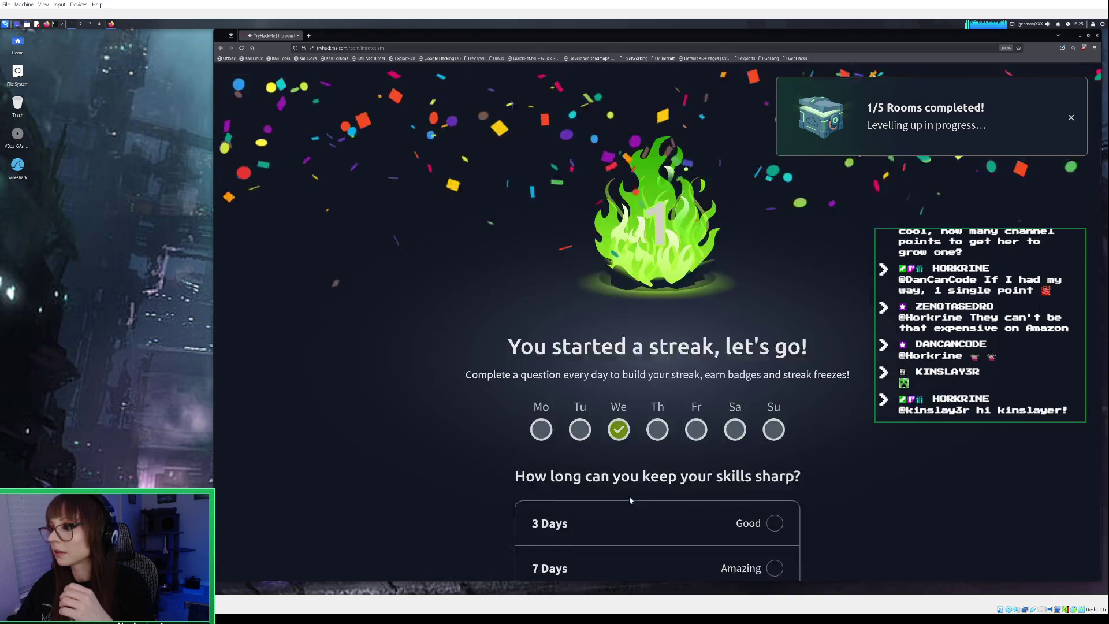
Look over the completion summary of 96 points and 7 tasks, then go back to the learning paths
{"action": "scroll", "coordinate": [629, 493], "scroll_direction": "down", "scroll_amount": 2}
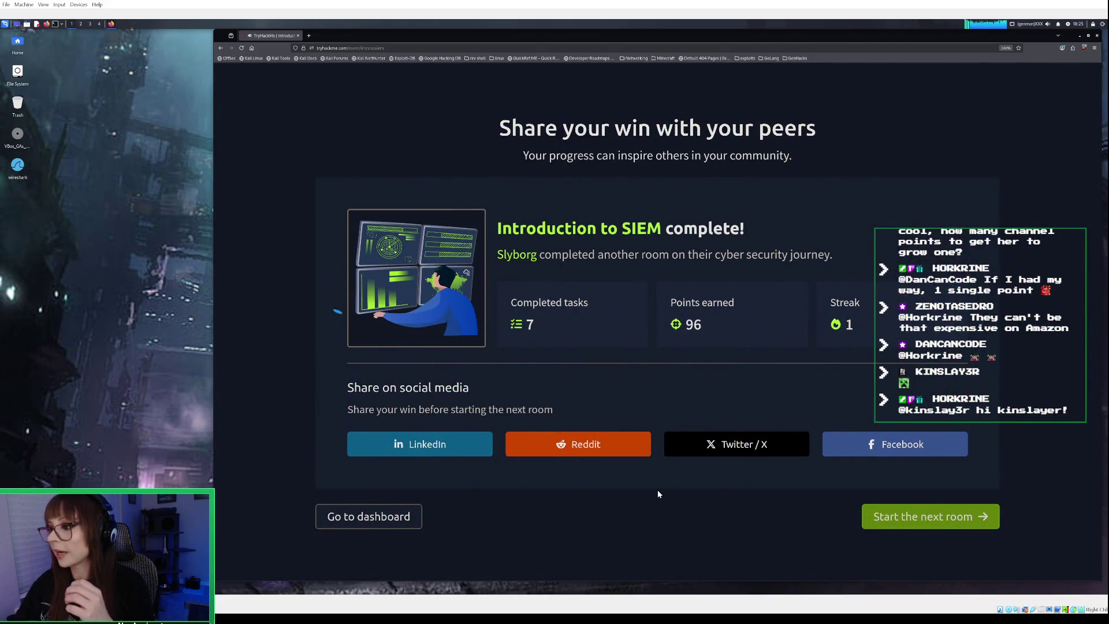
{"action": "scroll", "coordinate": [892, 190], "scroll_direction": "up", "scroll_amount": 3}
{"action": "scroll", "coordinate": [892, 191], "scroll_direction": "up", "scroll_amount": 10}
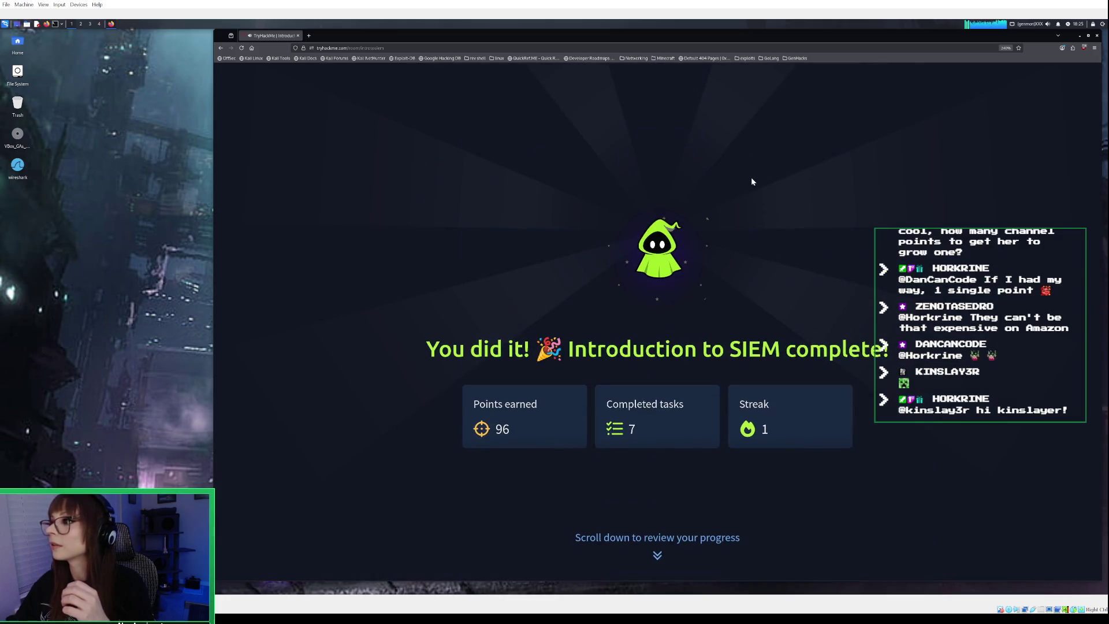
{"action": "left_click", "coordinate": [221, 49]}
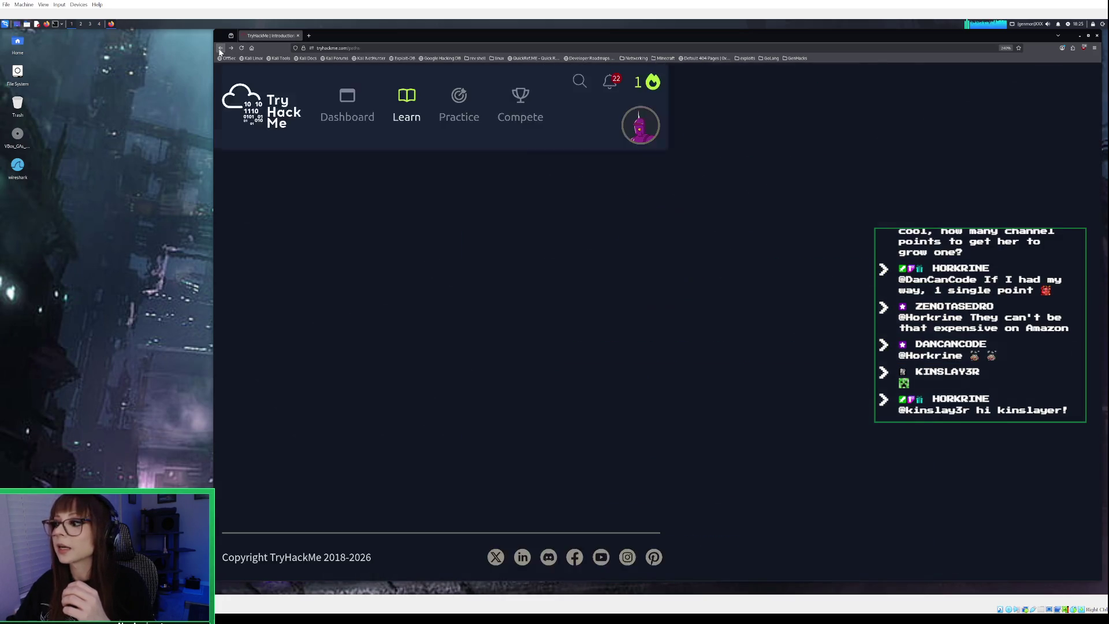
Reopen the Introduction to SIEM room from the Security Solutions module of Cyber Security 101
{"action": "scroll", "coordinate": [501, 298], "scroll_direction": "down", "scroll_amount": 15}
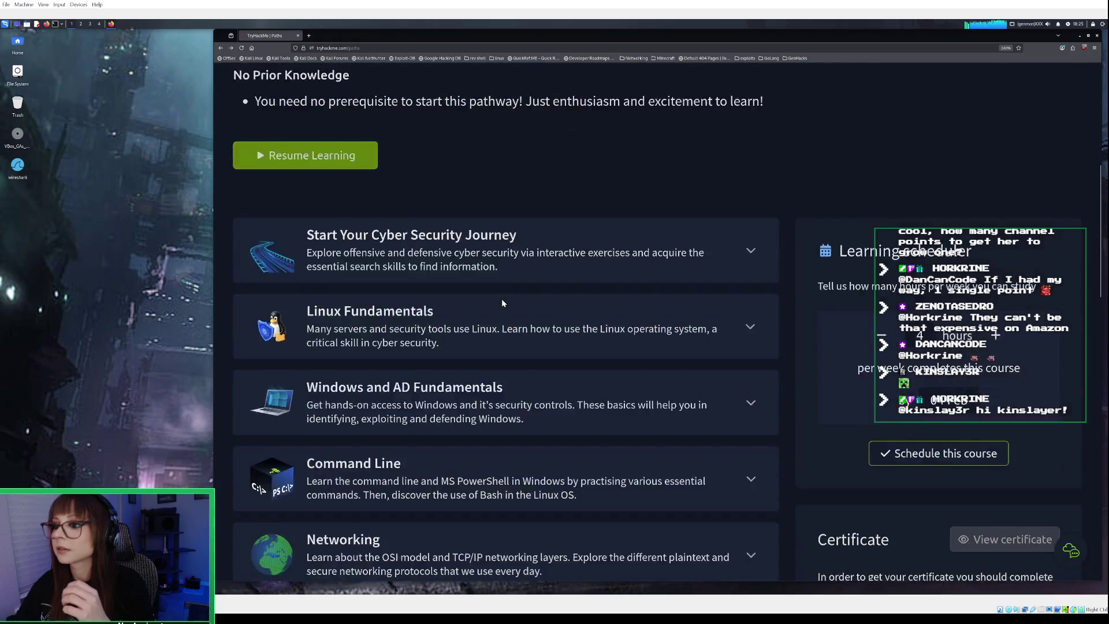
{"action": "scroll", "coordinate": [501, 287], "scroll_direction": "up", "scroll_amount": 5}
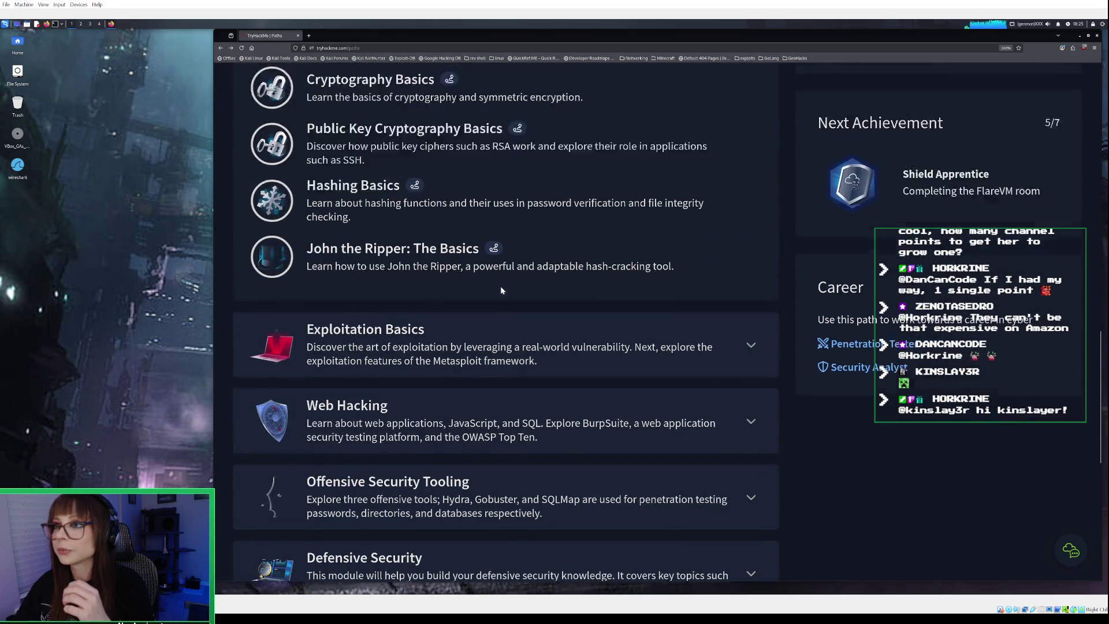
{"action": "scroll", "coordinate": [497, 283], "scroll_direction": "down", "scroll_amount": 11}
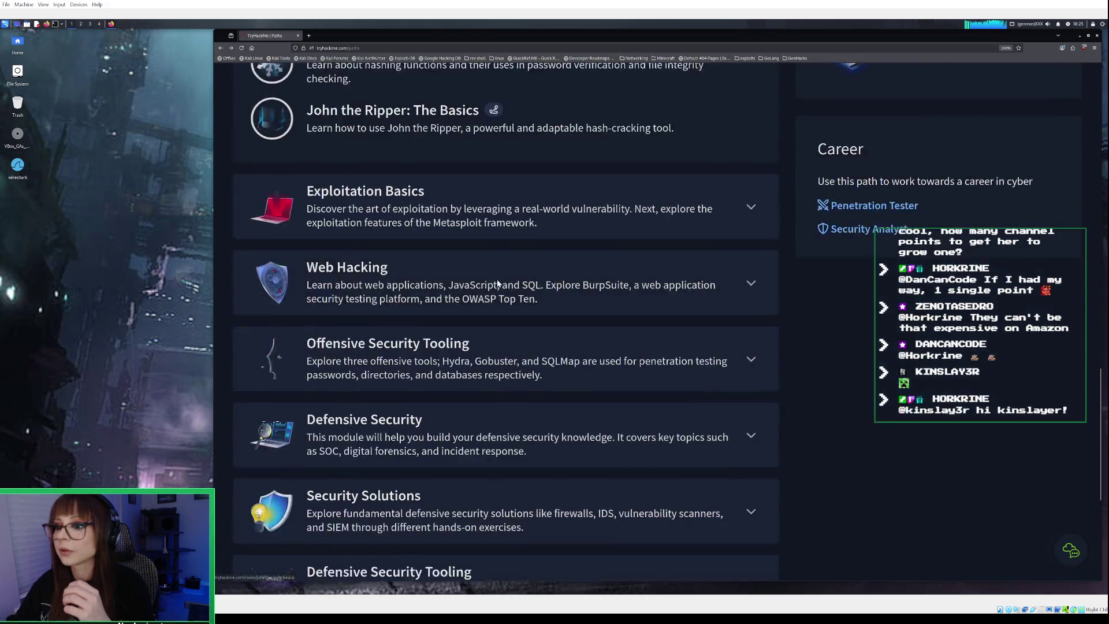
{"action": "left_click", "coordinate": [466, 242]}
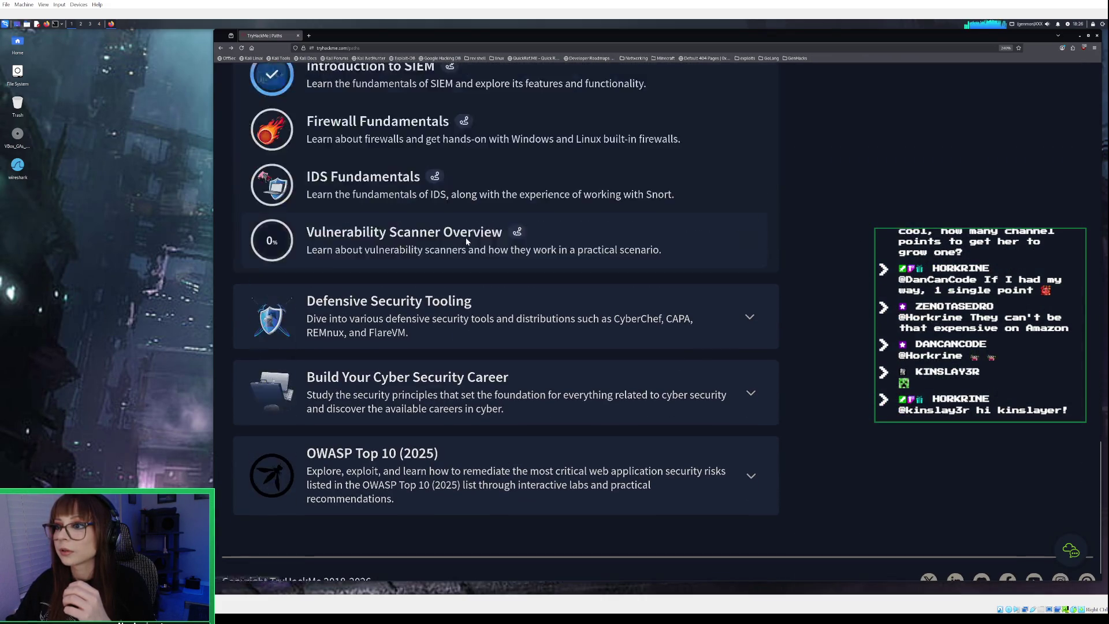
{"action": "left_click", "coordinate": [383, 77]}
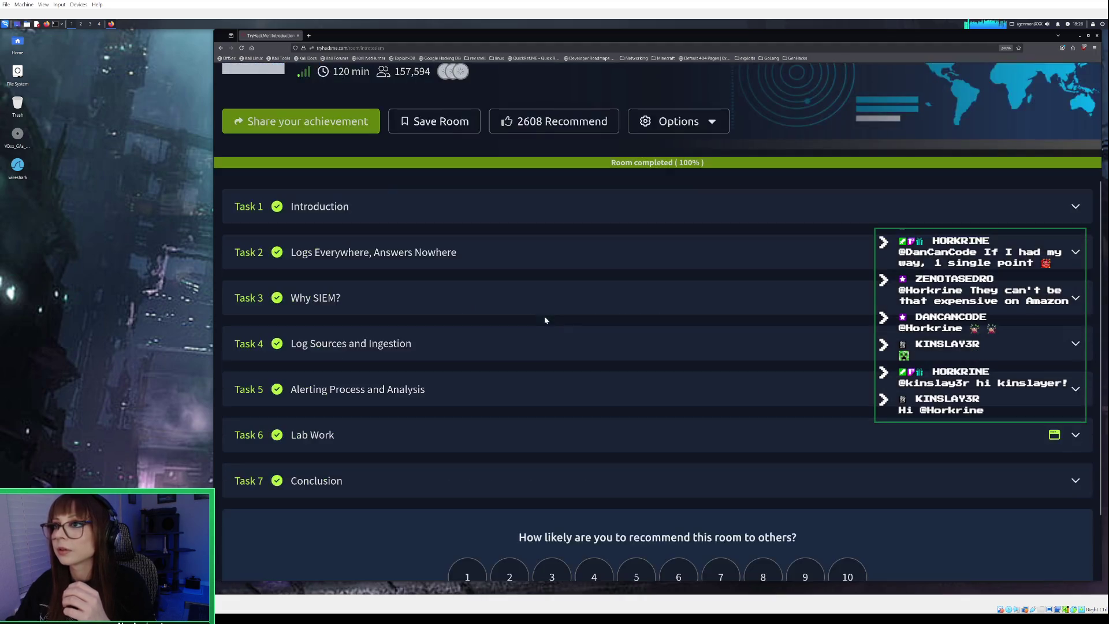
Expand the Conclusion task and open the suggested Benign room in a new tab
{"action": "left_click", "coordinate": [498, 384]}
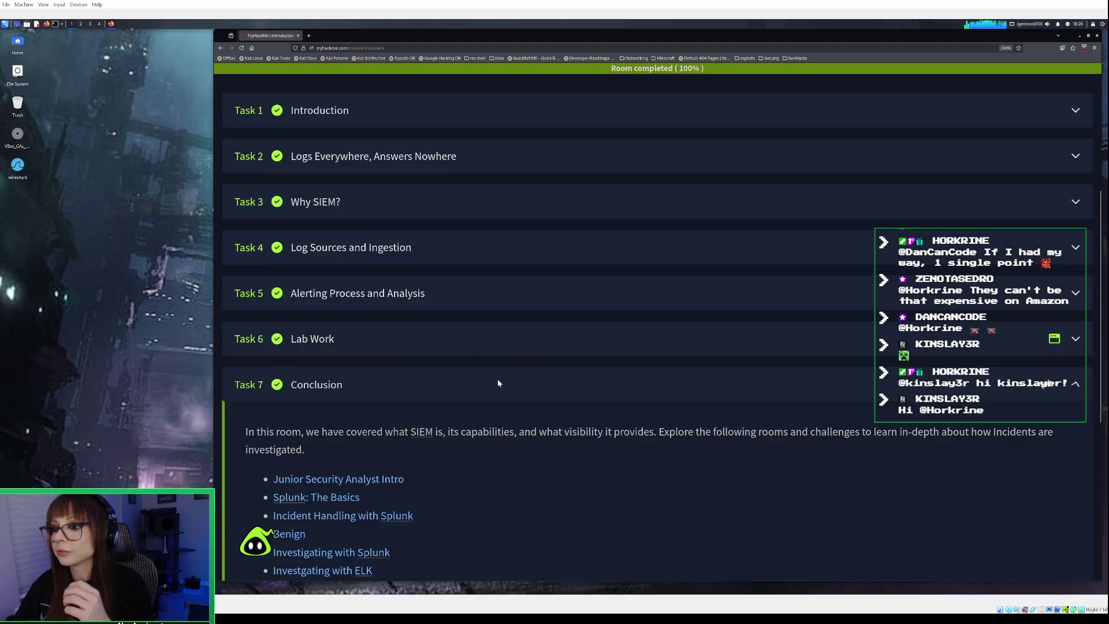
{"action": "scroll", "coordinate": [497, 378], "scroll_direction": "down", "scroll_amount": 5}
{"action": "scroll", "coordinate": [497, 376], "scroll_direction": "up", "scroll_amount": 2}
{"action": "scroll", "coordinate": [496, 375], "scroll_direction": "up", "scroll_amount": 1}
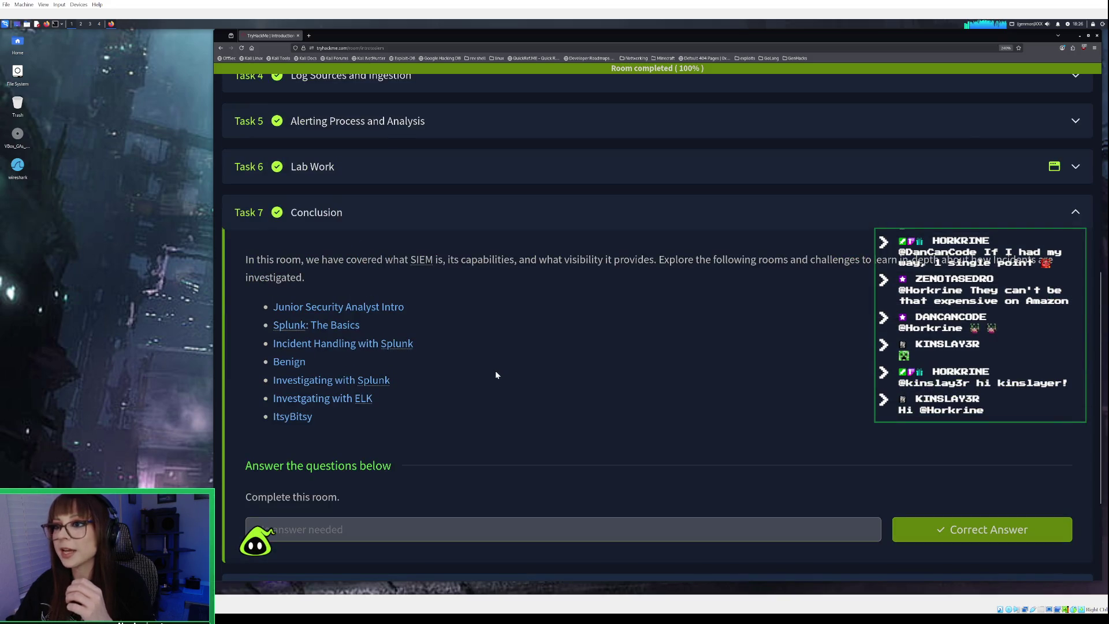
{"action": "left_click", "coordinate": [293, 362]}
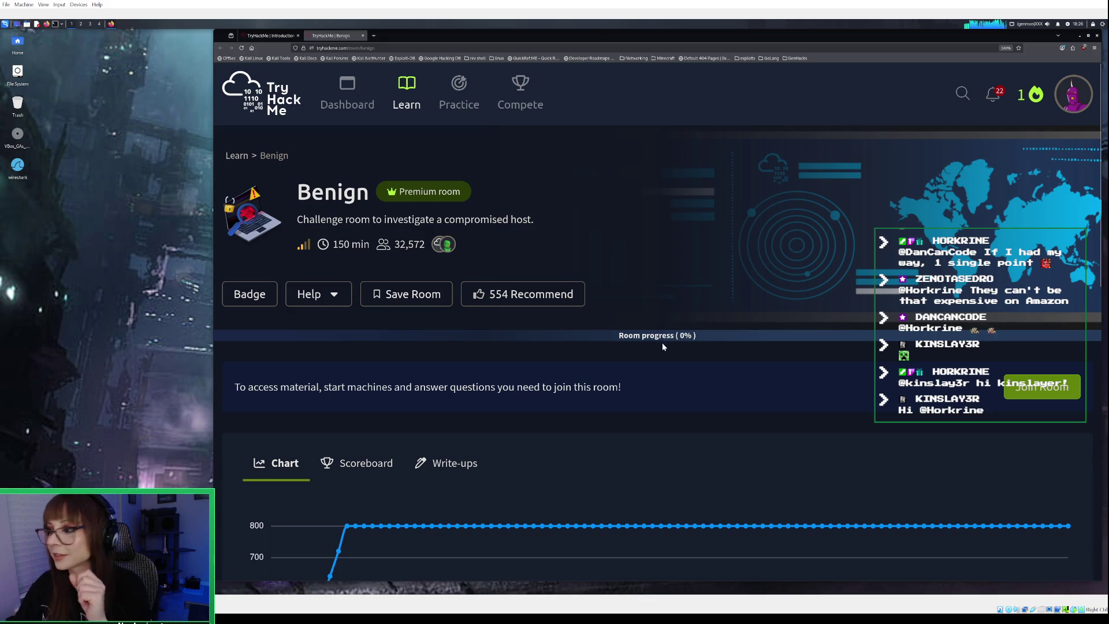
Scroll the Benign room down to its Task 1 introduction on host-centric Splunk logs
{"action": "scroll", "coordinate": [661, 343], "scroll_direction": "down", "scroll_amount": 1}
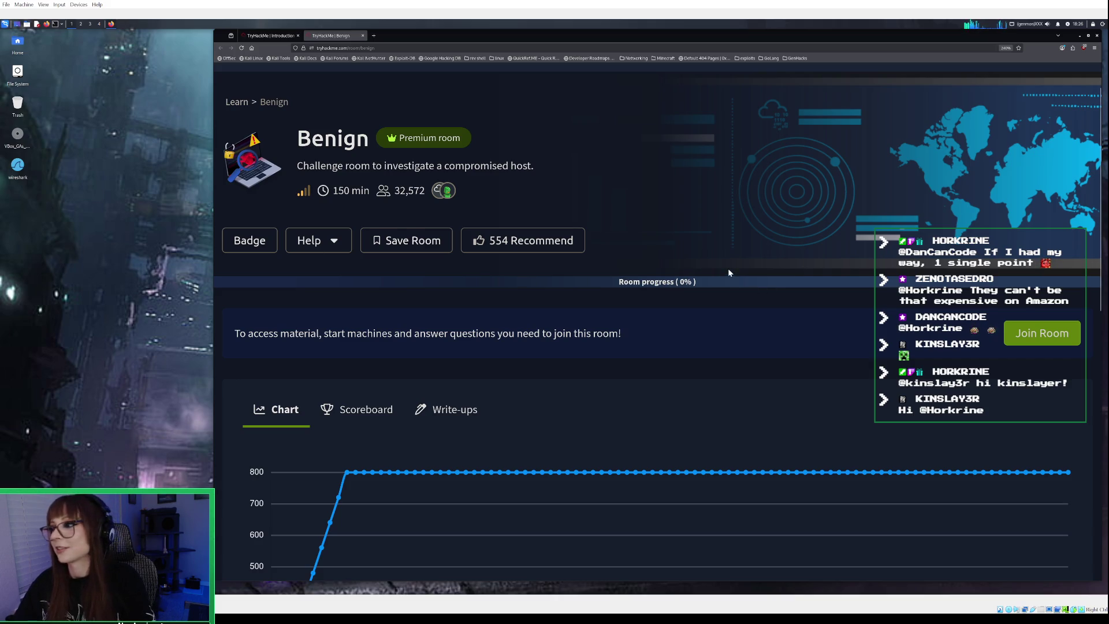
{"action": "scroll", "coordinate": [729, 273], "scroll_direction": "down", "scroll_amount": 2}
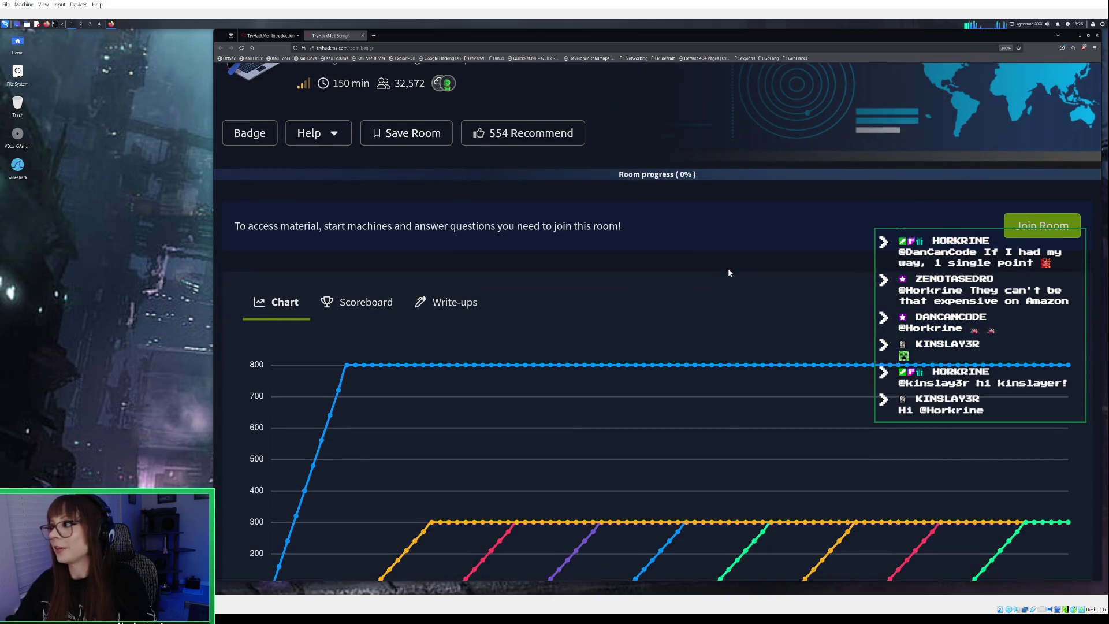
{"action": "scroll", "coordinate": [729, 273], "scroll_direction": "up", "scroll_amount": 2}
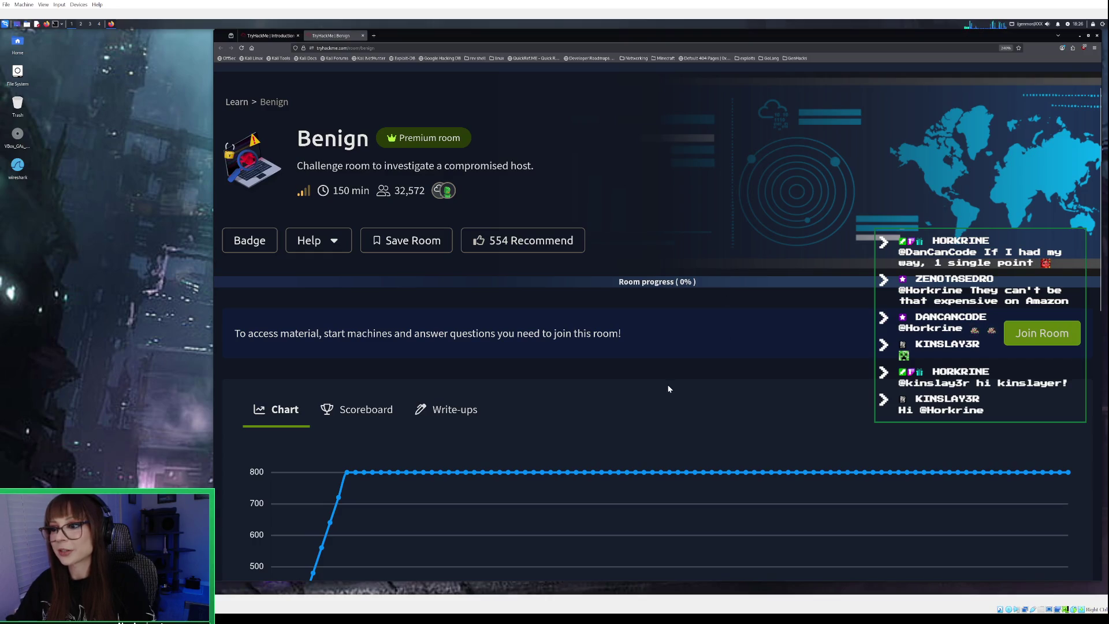
{"action": "scroll", "coordinate": [675, 404], "scroll_direction": "down", "scroll_amount": 10}
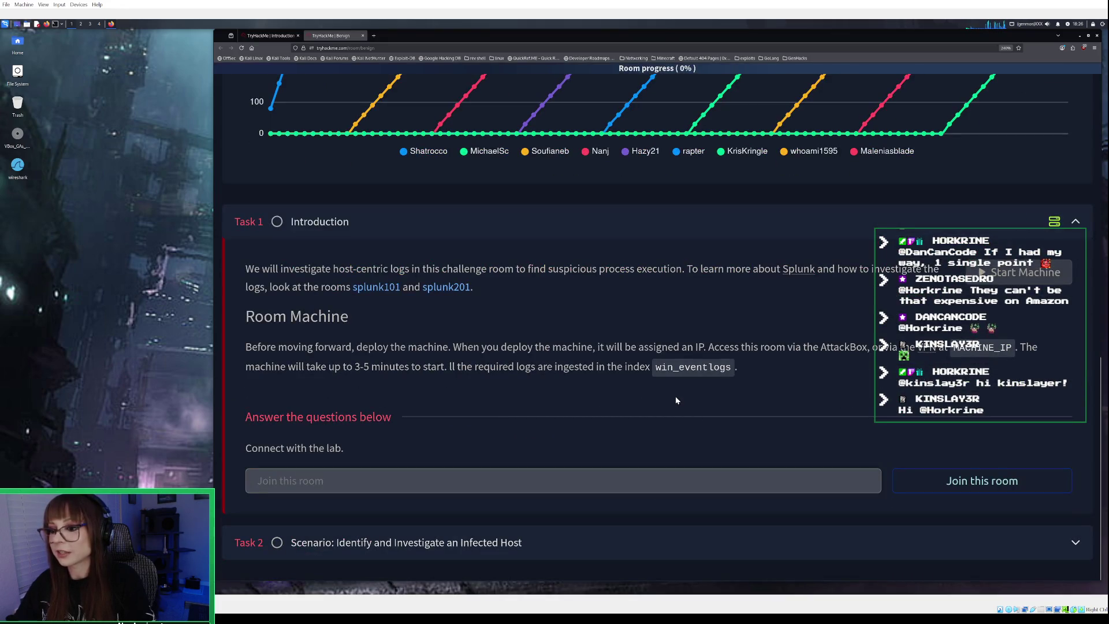
Expand Task 2's infected HR host scenario and skim its questions and department lists
{"action": "left_click", "coordinate": [596, 546]}
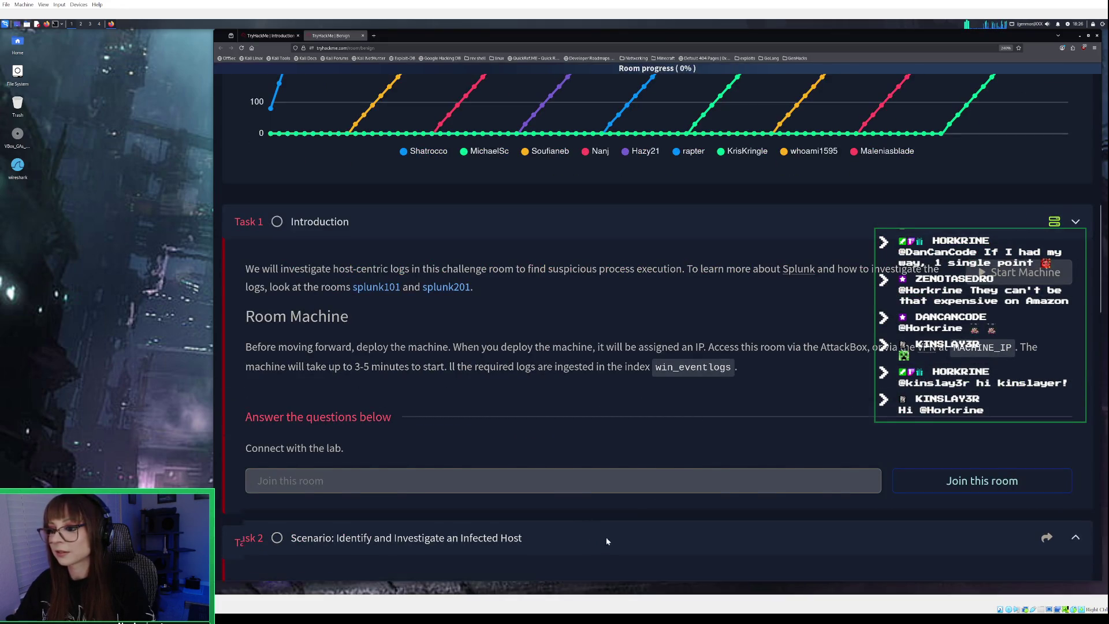
{"action": "scroll", "coordinate": [614, 518], "scroll_direction": "down", "scroll_amount": 3}
{"action": "scroll", "coordinate": [616, 522], "scroll_direction": "down", "scroll_amount": 6}
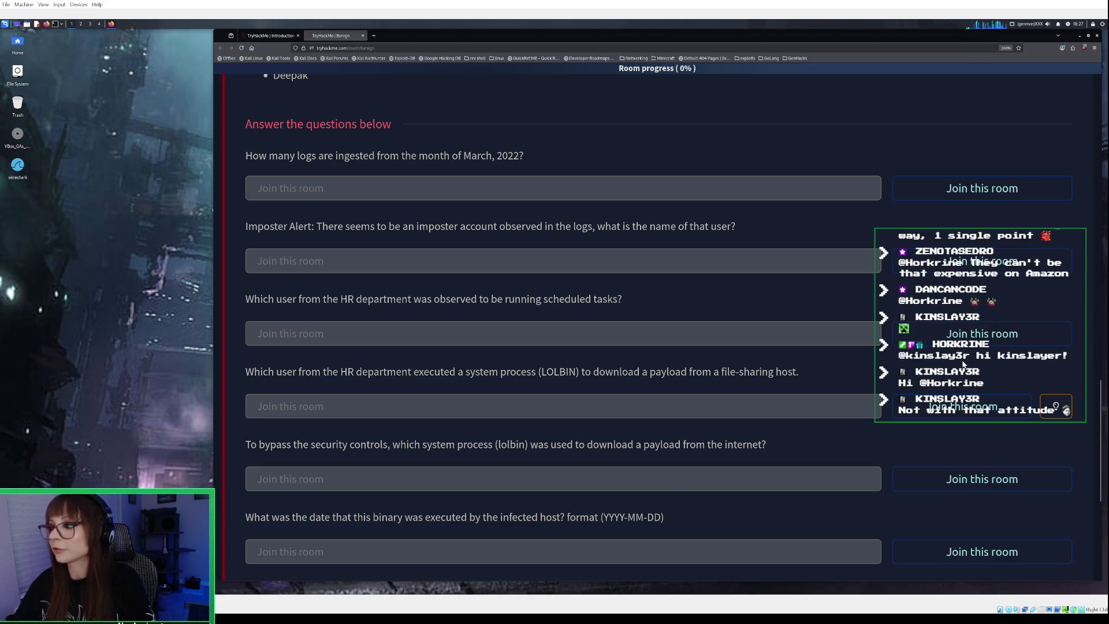
{"action": "scroll", "coordinate": [963, 364], "scroll_direction": "down", "scroll_amount": 2}
{"action": "scroll", "coordinate": [963, 364], "scroll_direction": "down", "scroll_amount": 4}
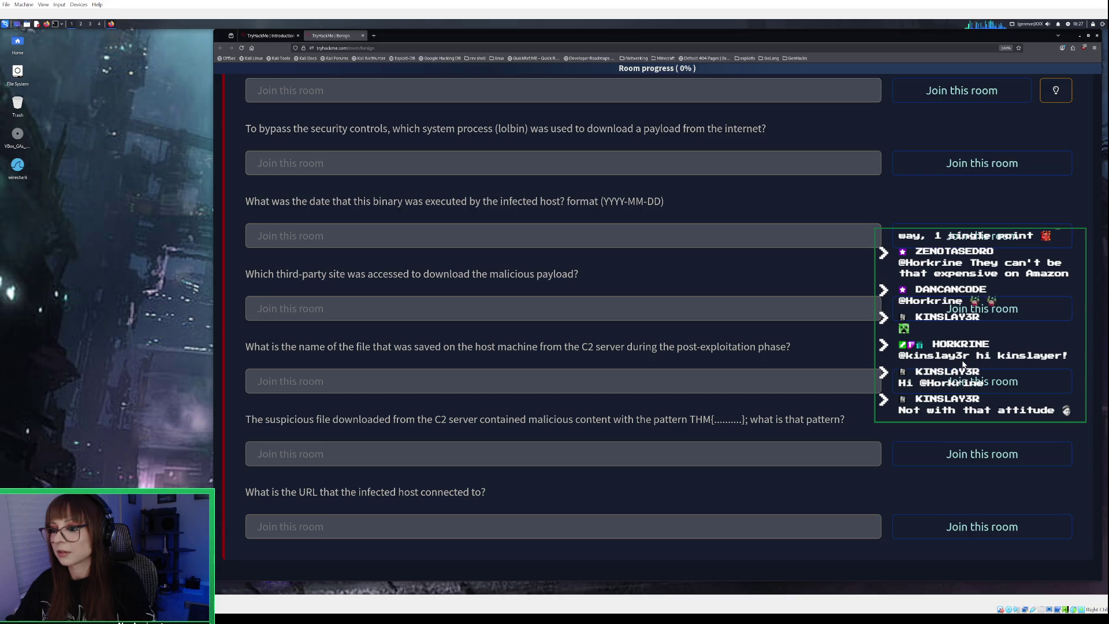
{"action": "scroll", "coordinate": [963, 368], "scroll_direction": "up", "scroll_amount": 3}
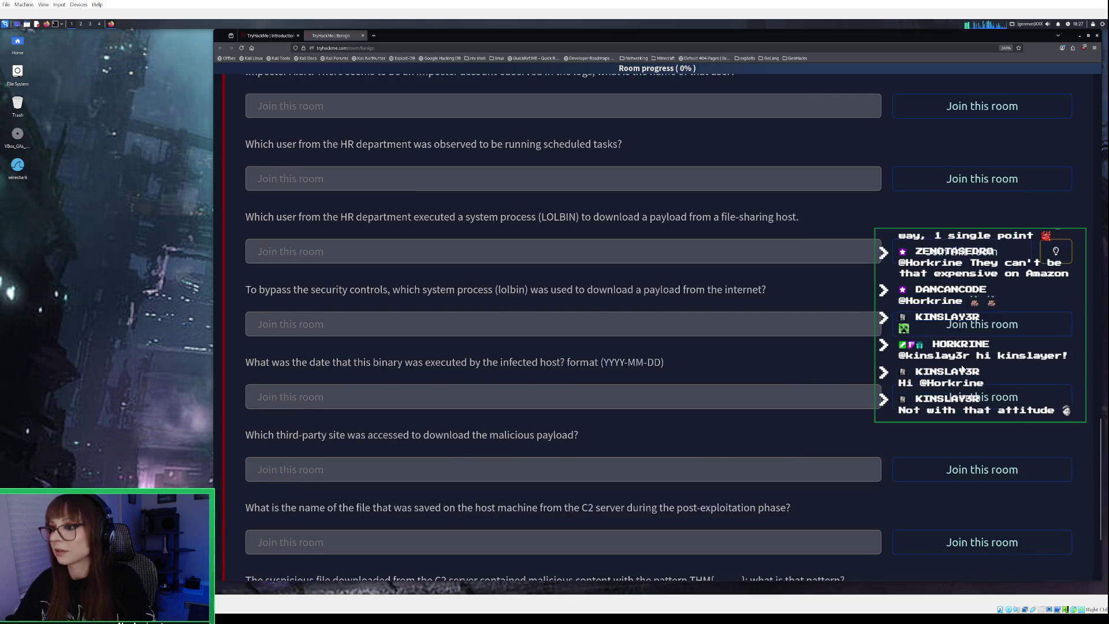
{"action": "scroll", "coordinate": [962, 368], "scroll_direction": "up", "scroll_amount": 6}
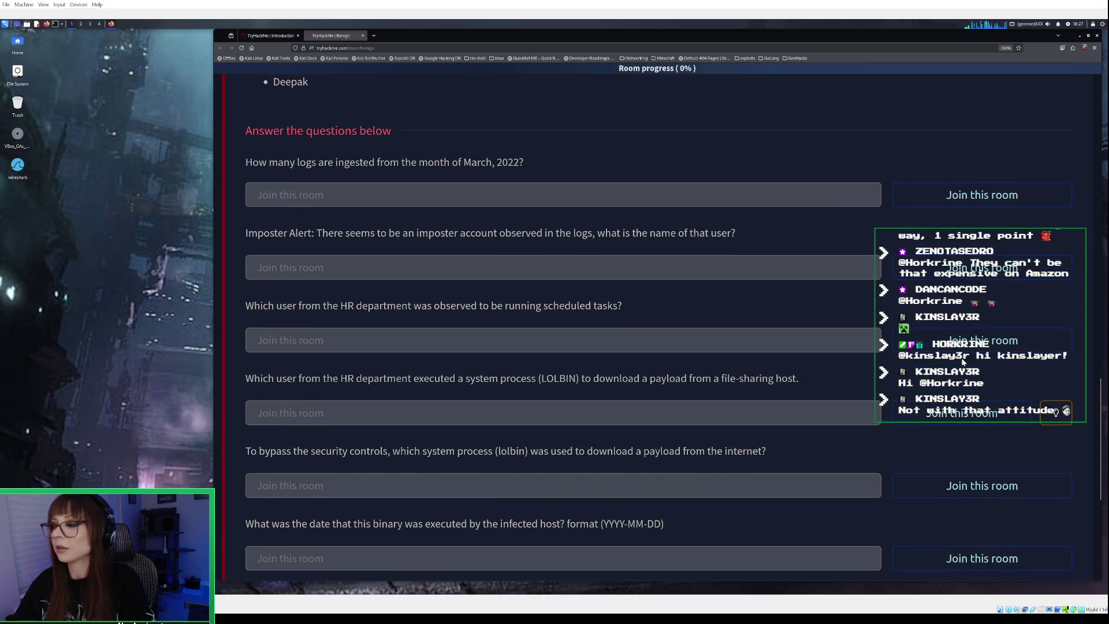
{"action": "scroll", "coordinate": [963, 361], "scroll_direction": "up", "scroll_amount": 5}
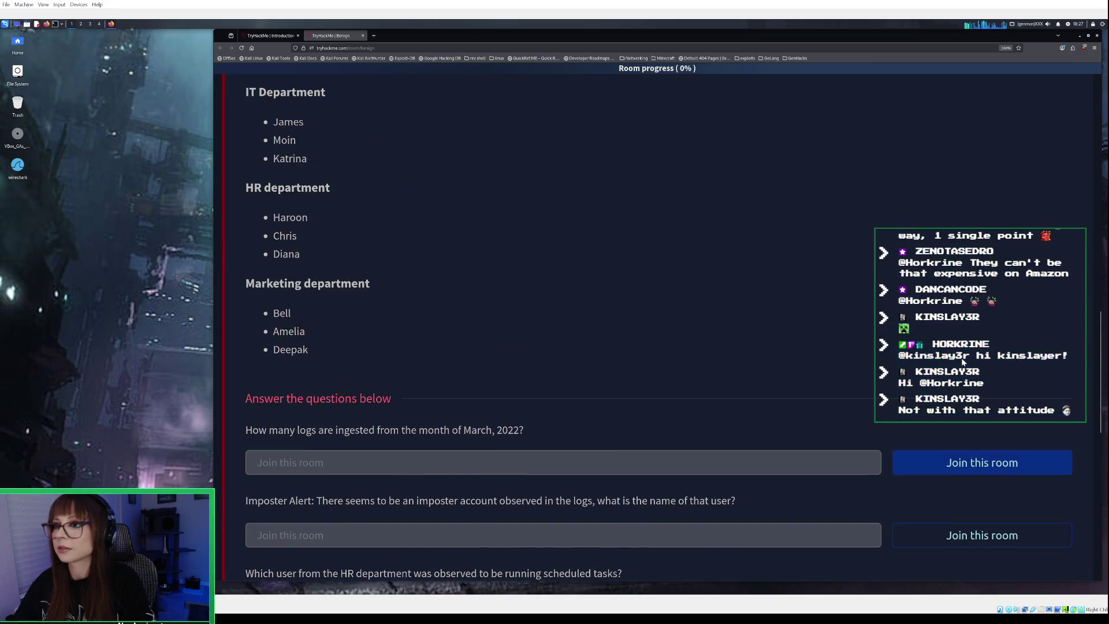
{"action": "scroll", "coordinate": [963, 362], "scroll_direction": "up", "scroll_amount": 3}
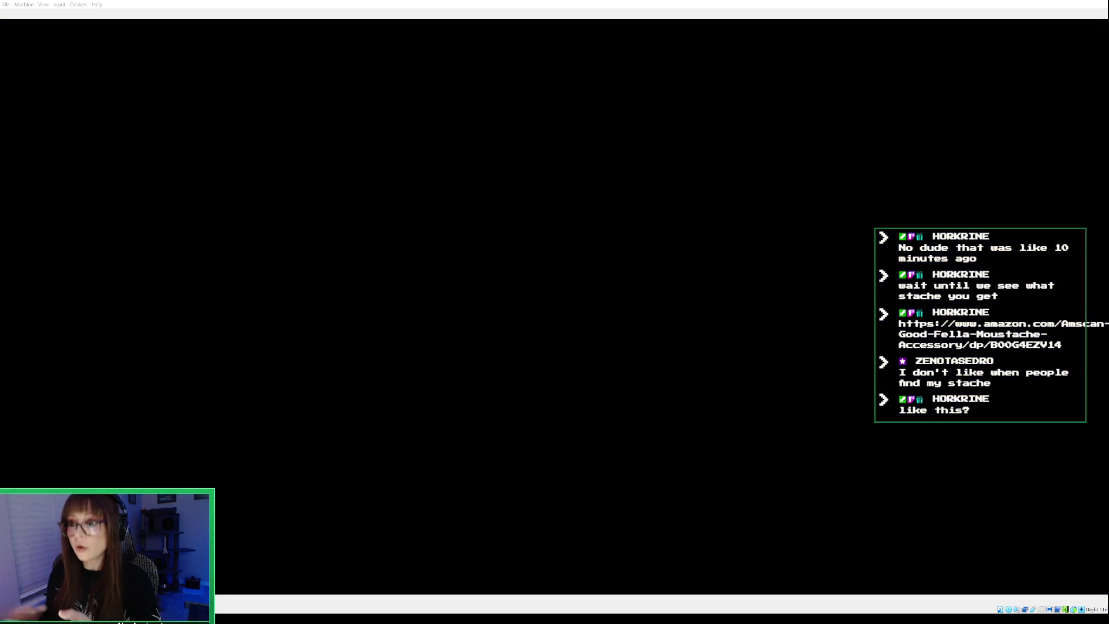
Wake the blanked Kali virtual machine display with the space bar
{"action": "key", "text": "space"}
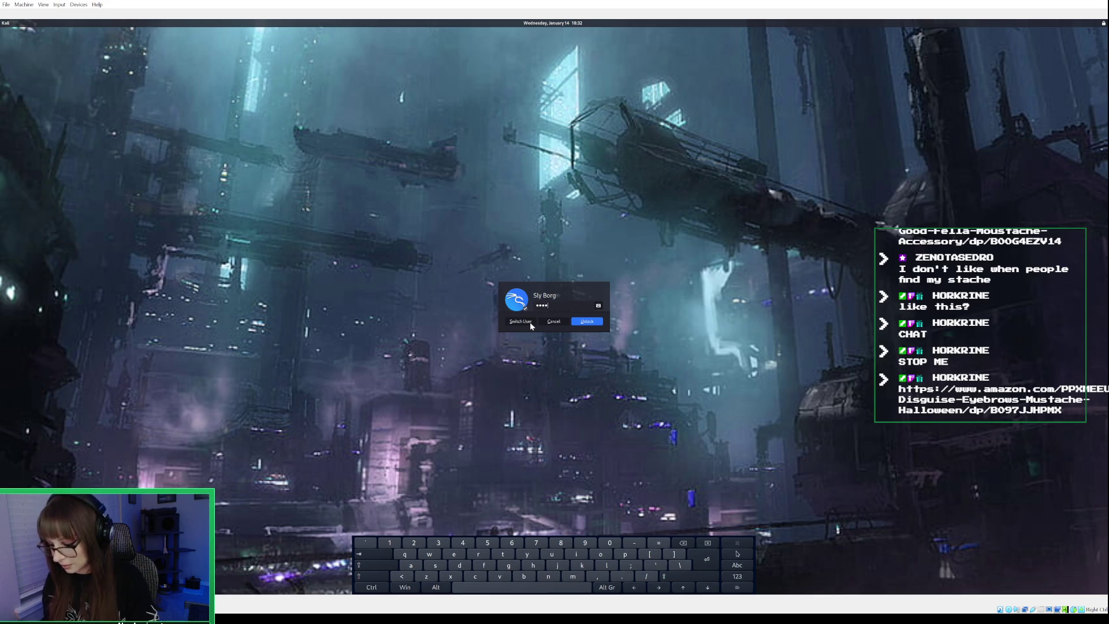
Enter the account password on the Kali lock screen to unlock the desktop
{"action": "type", "text": "***"}
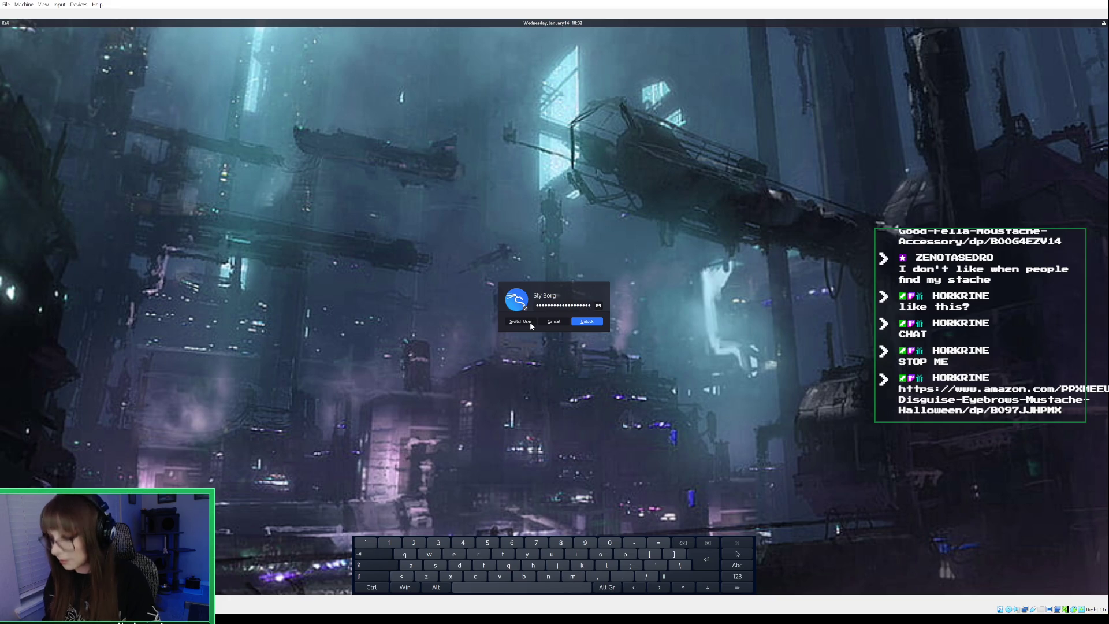
{"action": "key", "text": "Return"}
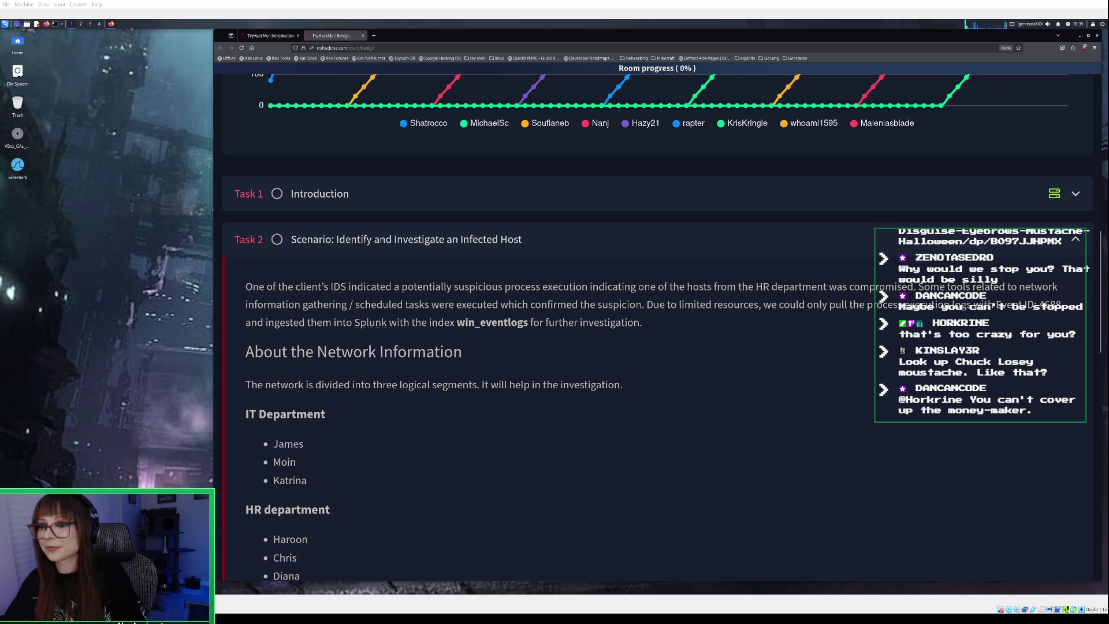
Switch back to the Introduction to SIEM room tab and close the Benign room tab
{"action": "scroll", "coordinate": [657, 328], "scroll_direction": "down", "scroll_amount": 3}
{"action": "scroll", "coordinate": [657, 327], "scroll_direction": "up", "scroll_amount": 4}
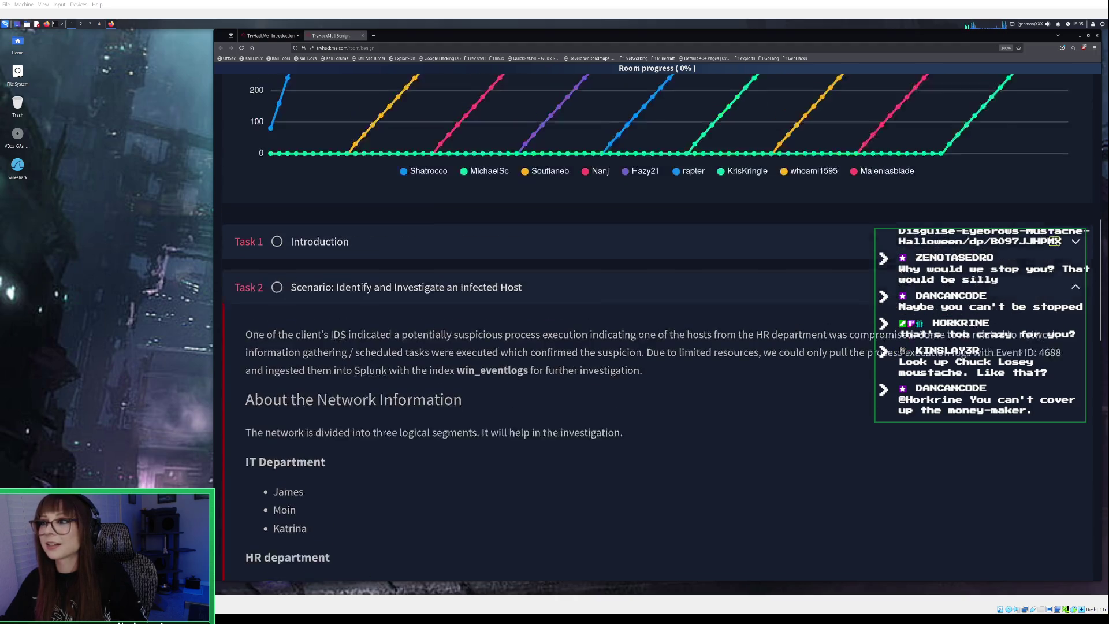
{"action": "scroll", "coordinate": [657, 327], "scroll_direction": "up", "scroll_amount": 8}
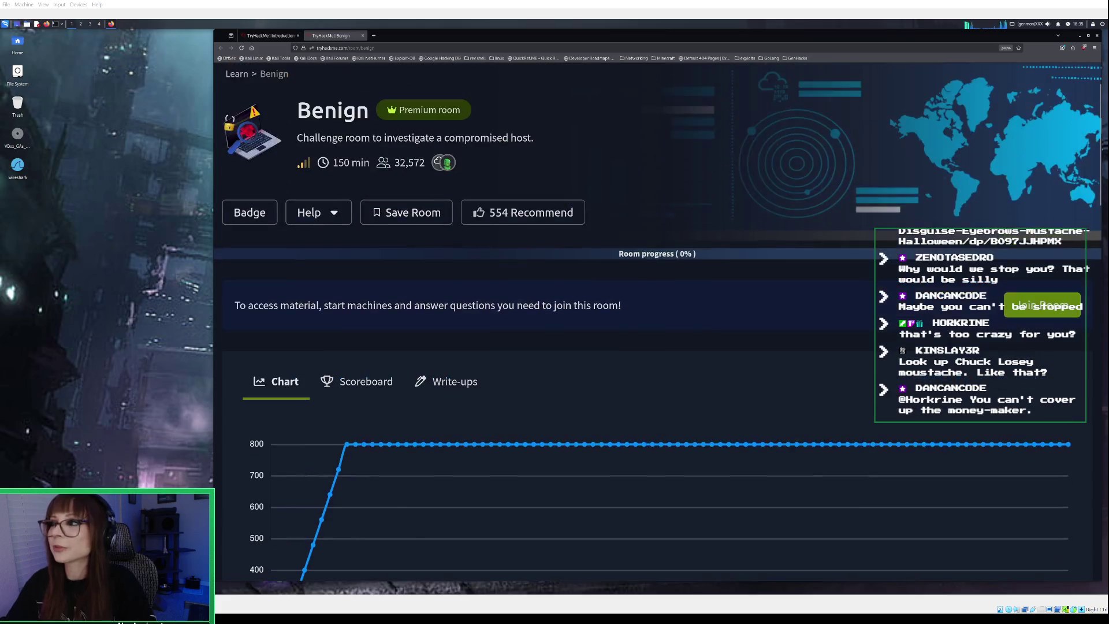
{"action": "left_click", "coordinate": [270, 36]}
{"action": "left_click", "coordinate": [363, 36]}
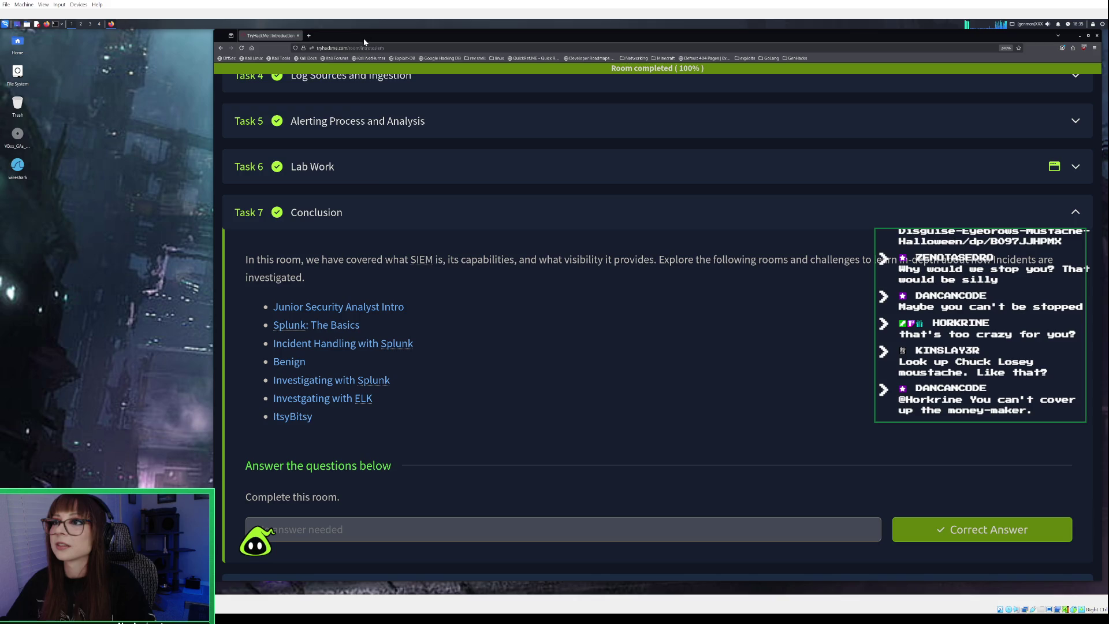
Scroll through the completed Introduction to SIEM room back up to its header
{"action": "scroll", "coordinate": [417, 279], "scroll_direction": "down", "scroll_amount": 3}
{"action": "scroll", "coordinate": [420, 279], "scroll_direction": "up", "scroll_amount": 4}
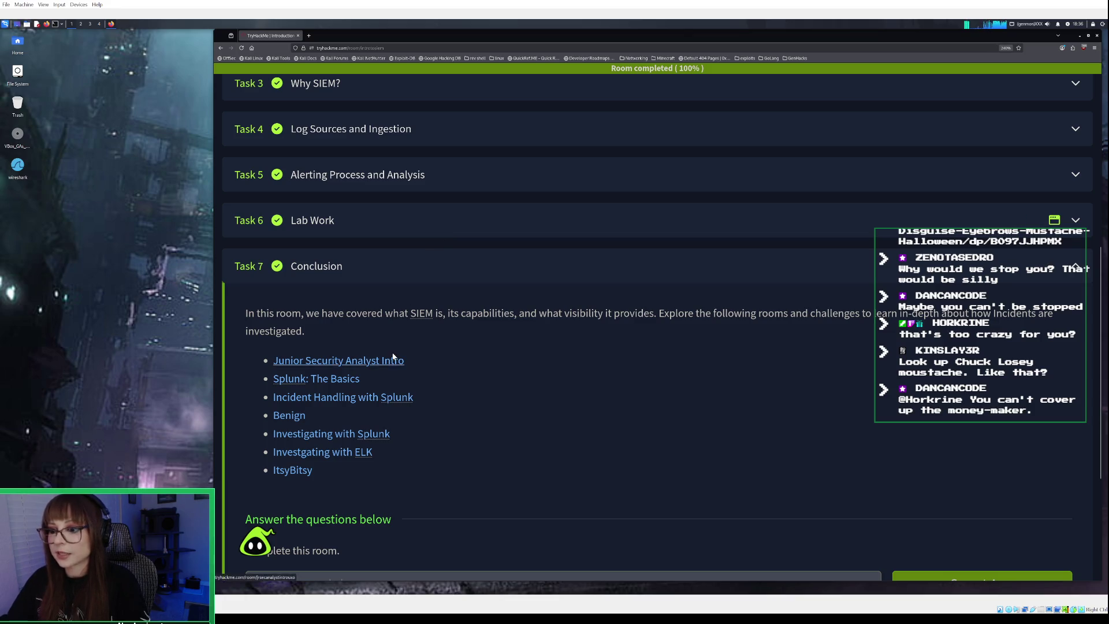
{"action": "scroll", "coordinate": [393, 356], "scroll_direction": "down", "scroll_amount": 5}
{"action": "scroll", "coordinate": [393, 355], "scroll_direction": "up", "scroll_amount": 5}
{"action": "scroll", "coordinate": [394, 354], "scroll_direction": "down", "scroll_amount": 1}
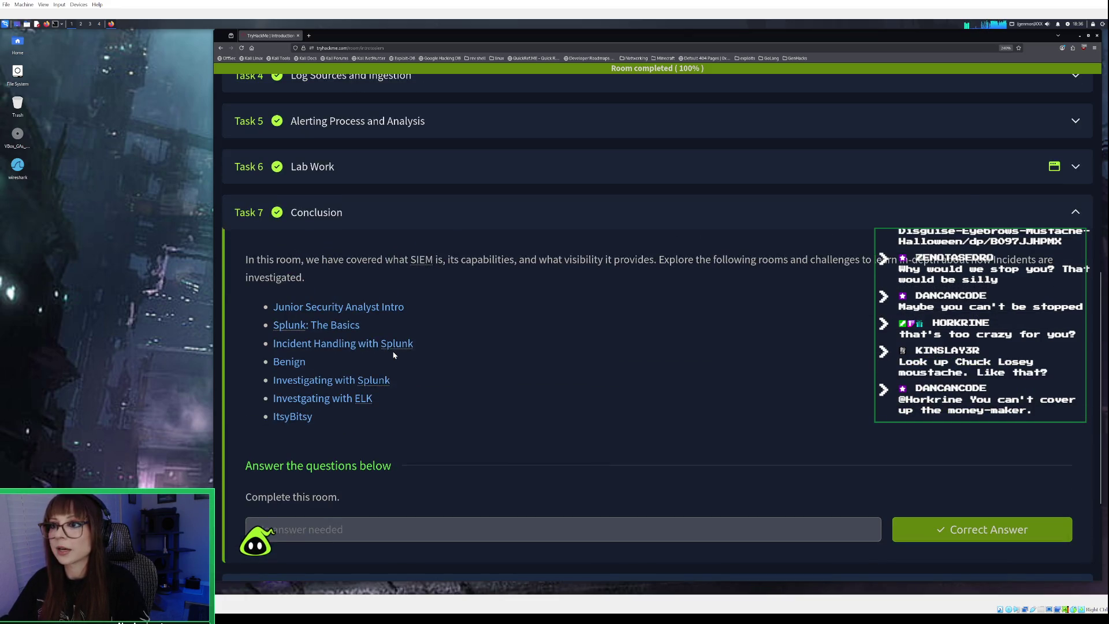
{"action": "scroll", "coordinate": [421, 289], "scroll_direction": "up", "scroll_amount": 5}
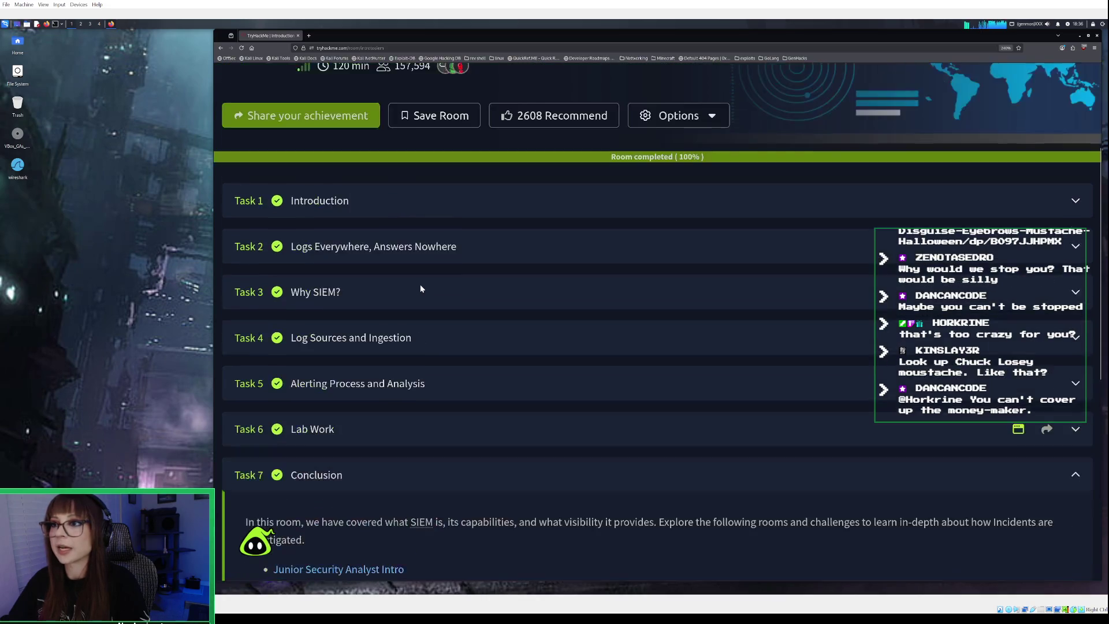
{"action": "scroll", "coordinate": [420, 289], "scroll_direction": "up", "scroll_amount": 2}
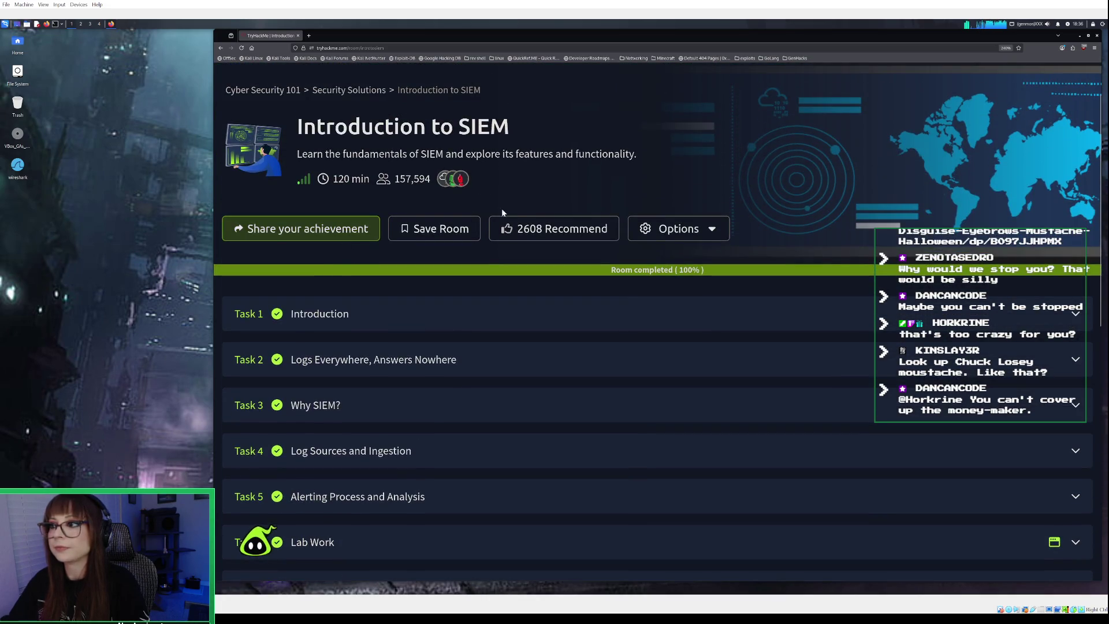
{"action": "scroll", "coordinate": [502, 210], "scroll_direction": "up", "scroll_amount": 1}
Go to the learning dashboard and open the Cyber Security 101 path
{"action": "left_click", "coordinate": [345, 84]}
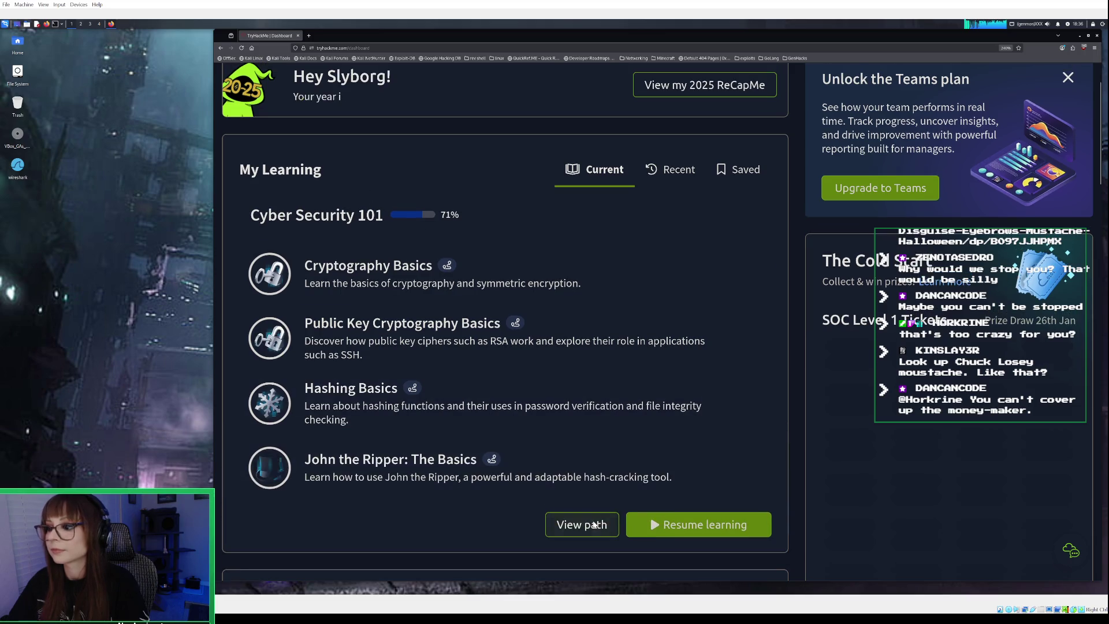
{"action": "left_click", "coordinate": [593, 523]}
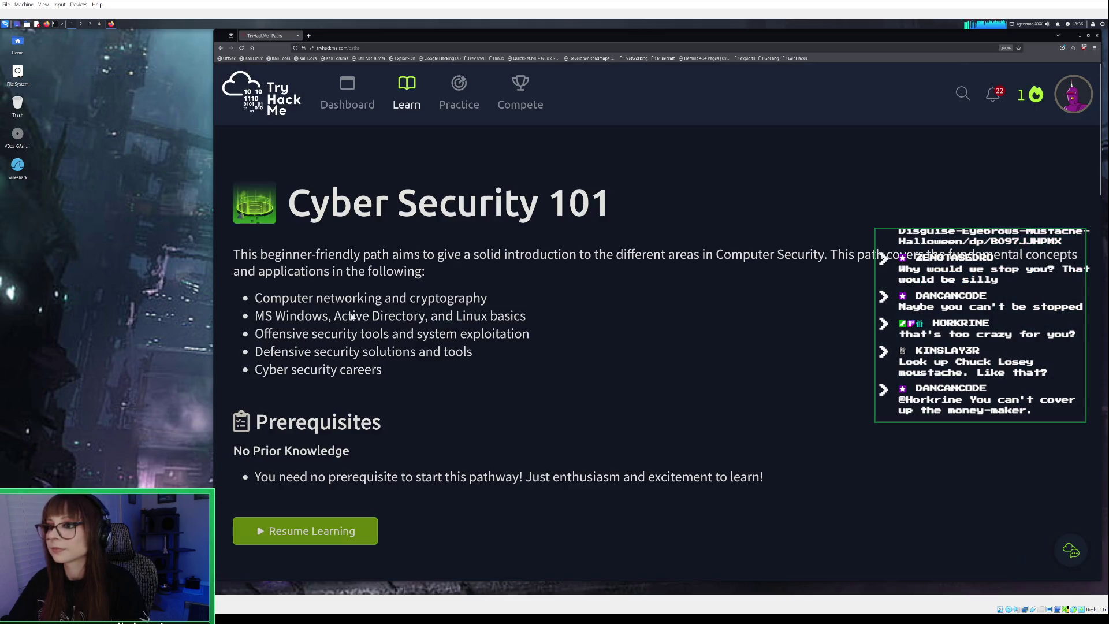
{"action": "left_click", "coordinate": [222, 48]}
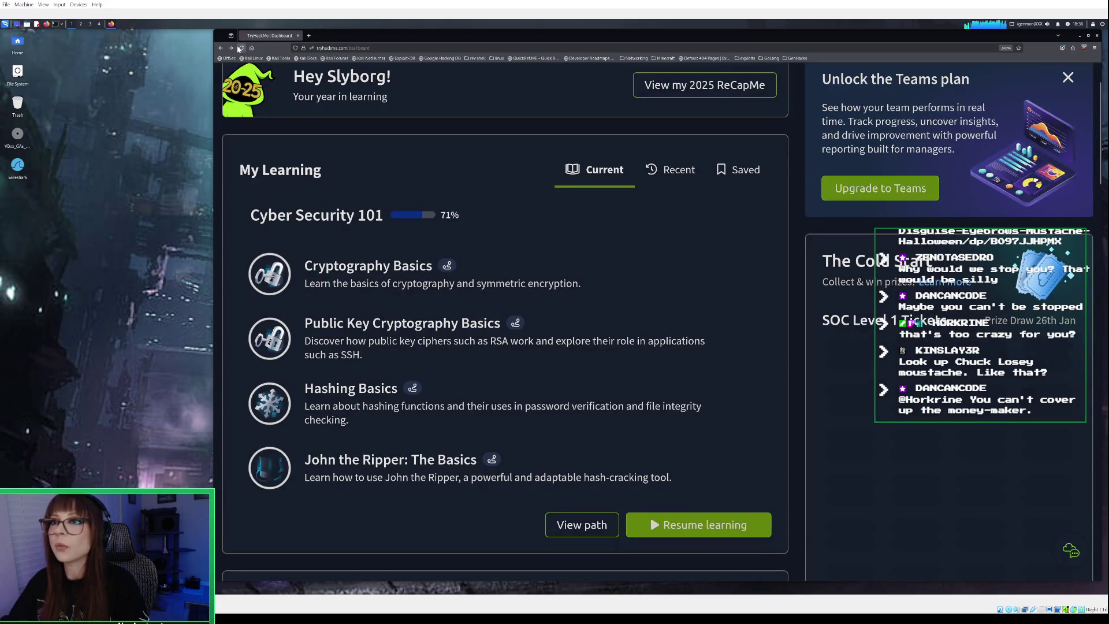
{"action": "left_click", "coordinate": [595, 525]}
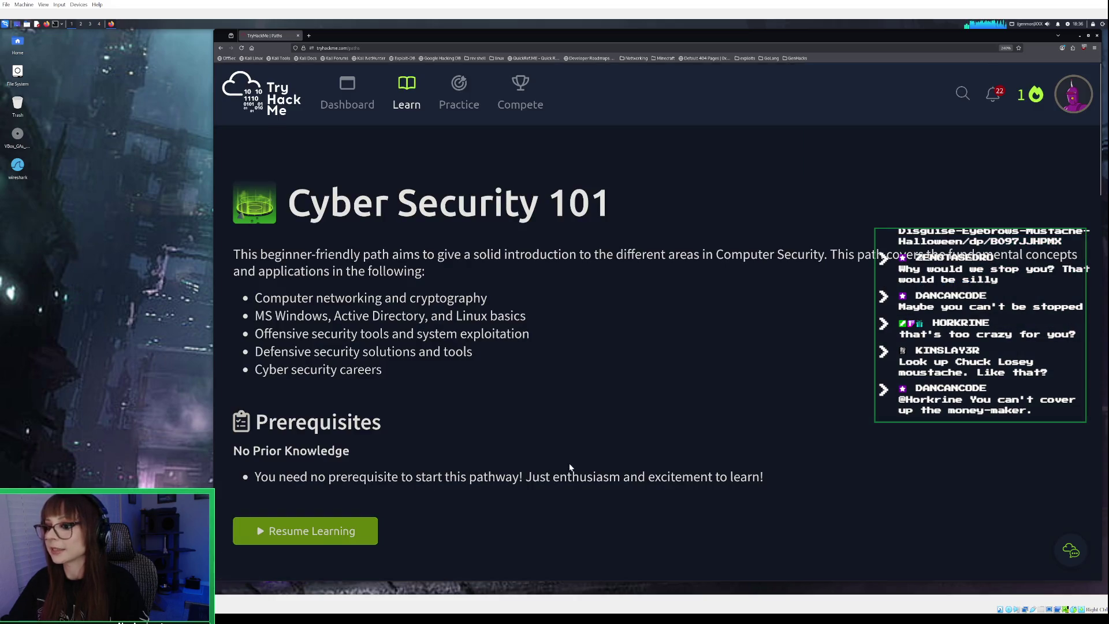
Expand the Security Solutions module to list its rooms, then open a new browser tab
{"action": "scroll", "coordinate": [569, 466], "scroll_direction": "down", "scroll_amount": 15}
{"action": "scroll", "coordinate": [567, 460], "scroll_direction": "down", "scroll_amount": 5}
{"action": "left_click", "coordinate": [463, 310]}
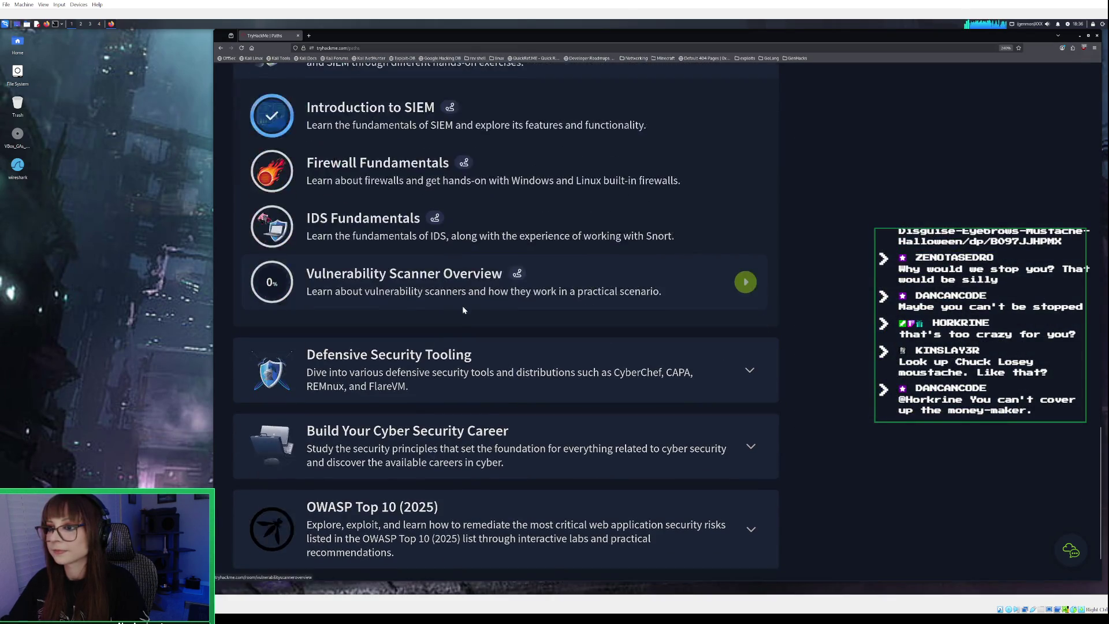
{"action": "scroll", "coordinate": [462, 306], "scroll_direction": "up", "scroll_amount": 2}
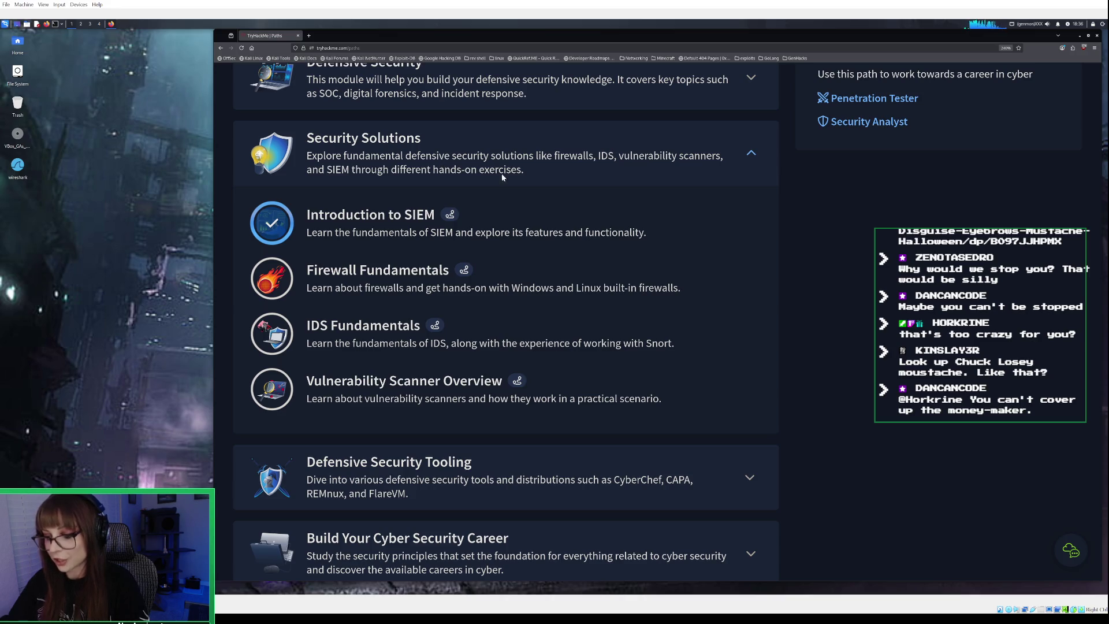
{"action": "left_click", "coordinate": [308, 36]}
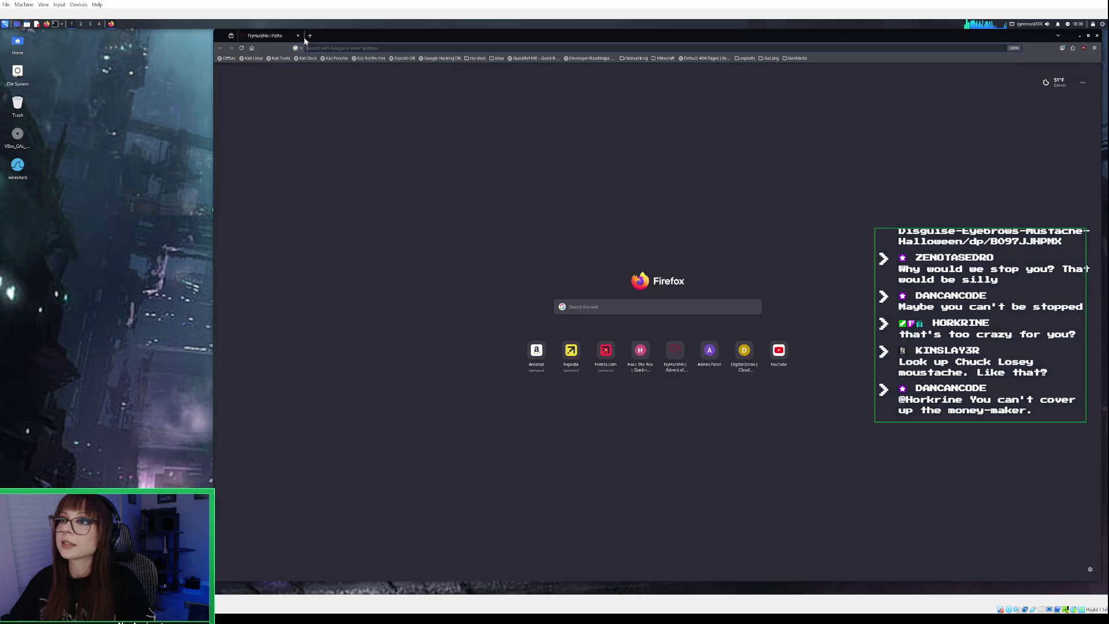
Search Google for the Penn State strength coach's moustache
{"action": "left_click", "coordinate": [328, 47]}
{"action": "type", "text": "chuck"}
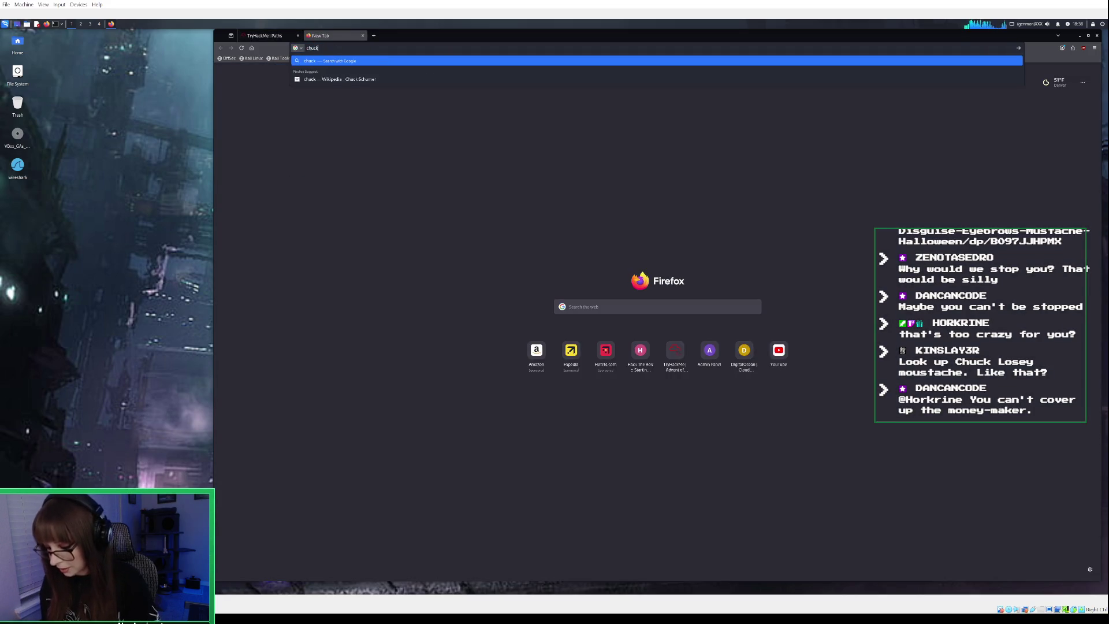
{"action": "type", "text": " losey moustache"}
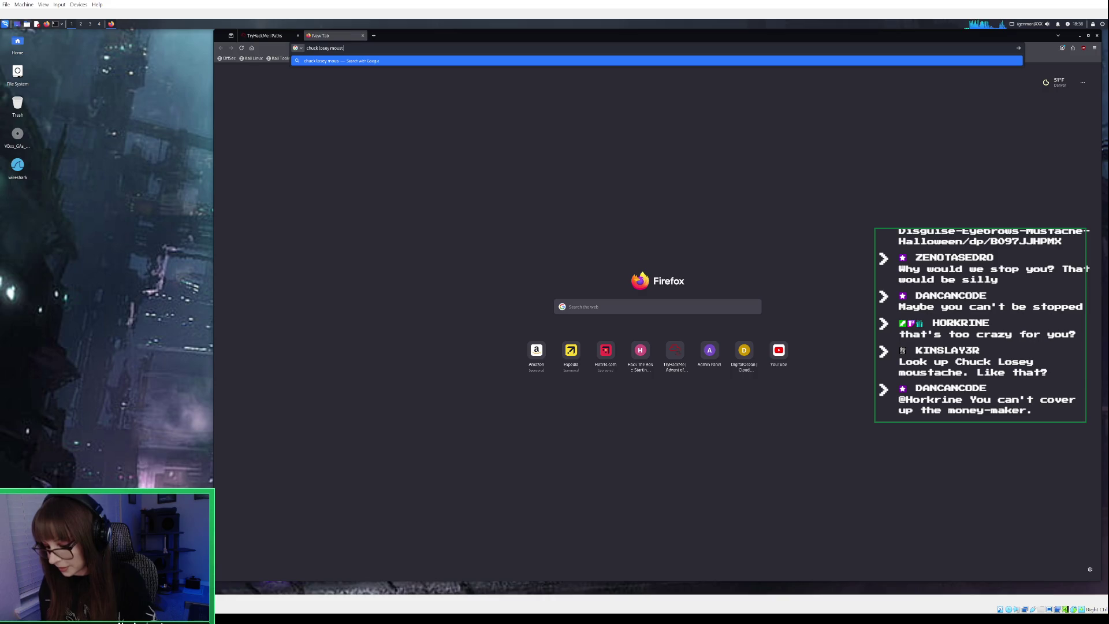
{"action": "key", "text": "Return"}
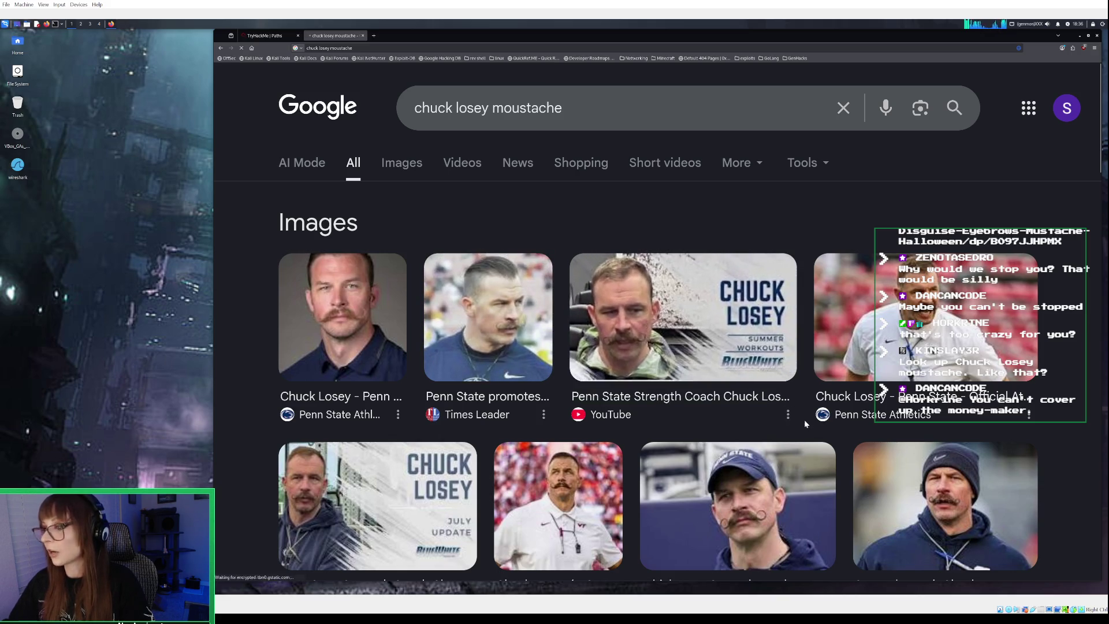
Preview the On3 image result, scroll through the results, and close the search tab
{"action": "scroll", "coordinate": [795, 422], "scroll_direction": "down", "scroll_amount": 2}
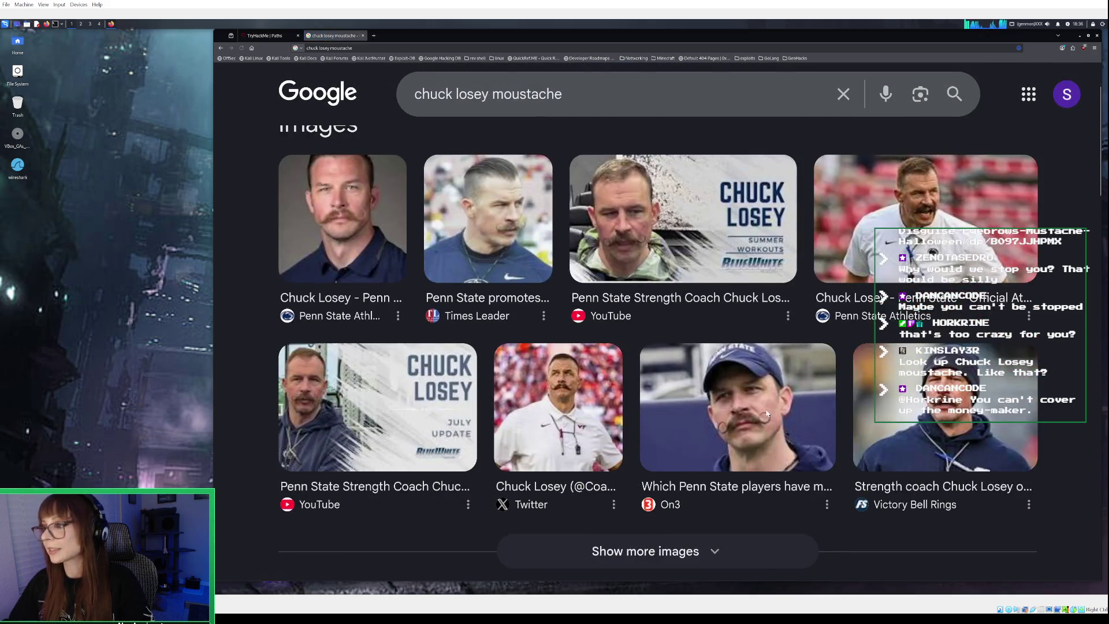
{"action": "left_click", "coordinate": [763, 408]}
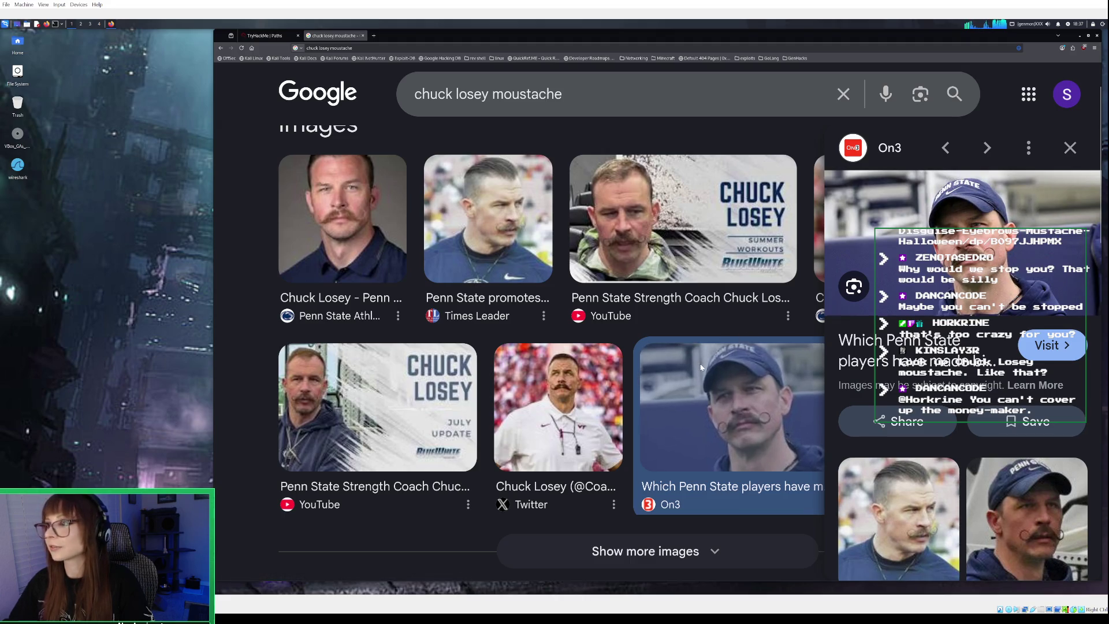
{"action": "scroll", "coordinate": [700, 367], "scroll_direction": "down", "scroll_amount": 3}
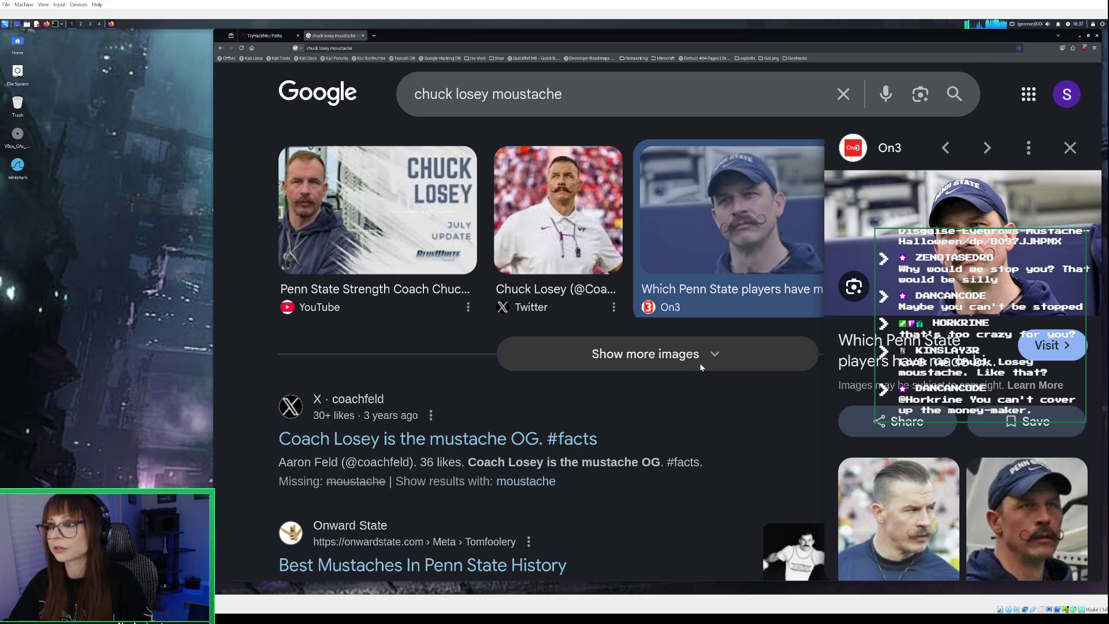
{"action": "scroll", "coordinate": [700, 366], "scroll_direction": "down", "scroll_amount": 3}
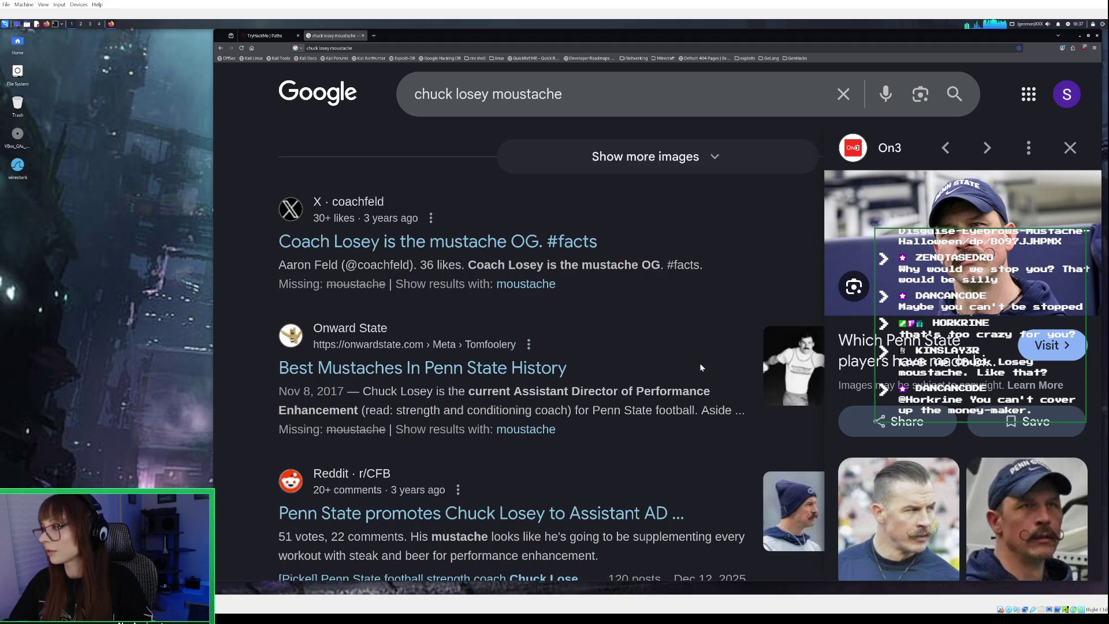
{"action": "scroll", "coordinate": [700, 367], "scroll_direction": "down", "scroll_amount": 2}
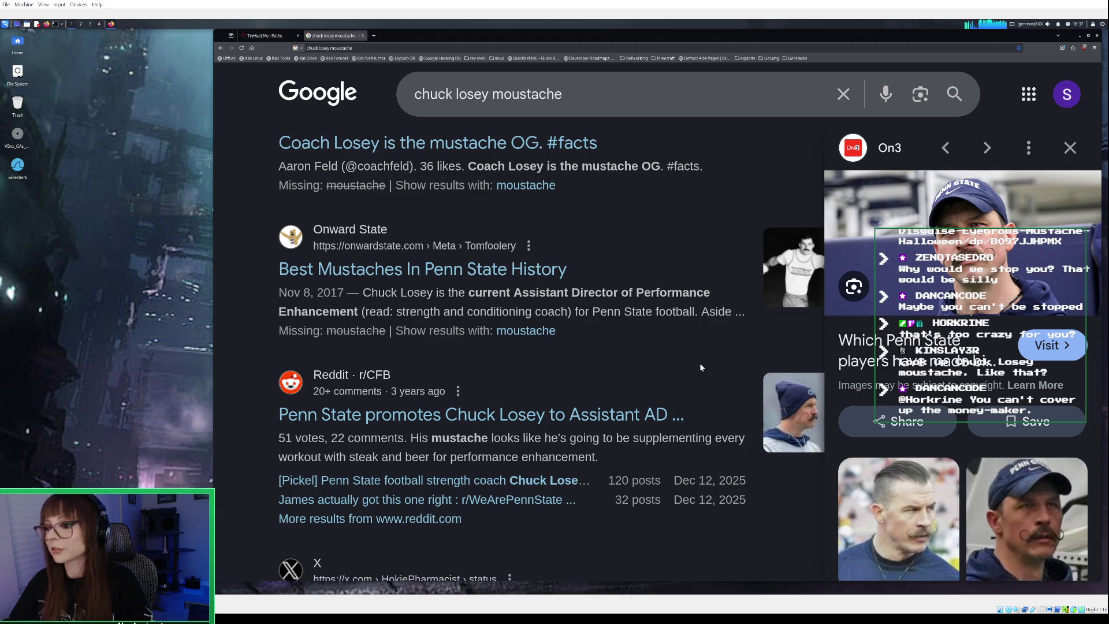
{"action": "scroll", "coordinate": [700, 367], "scroll_direction": "down", "scroll_amount": 3}
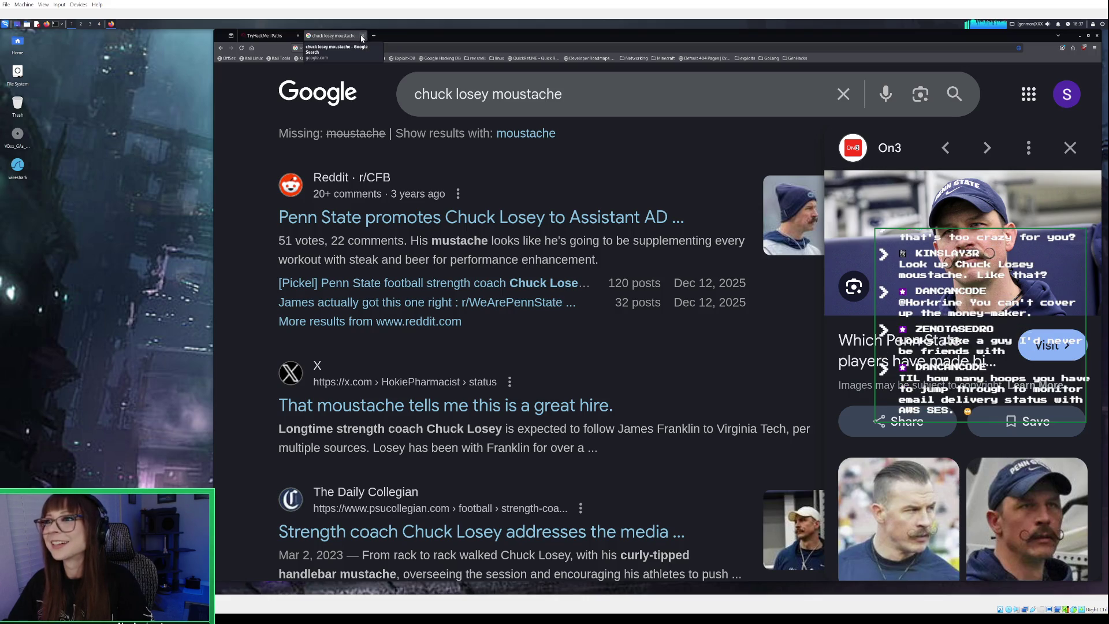
{"action": "left_click", "coordinate": [363, 35]}
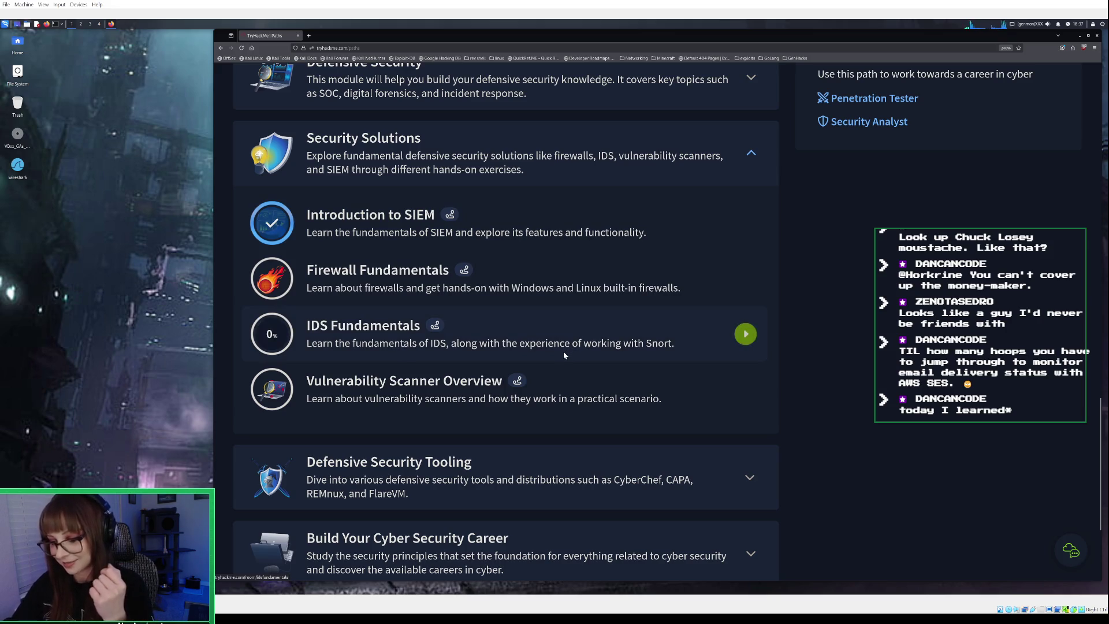
Open the Firewall Fundamentals room from the Security Solutions module list
{"action": "left_click", "coordinate": [388, 287]}
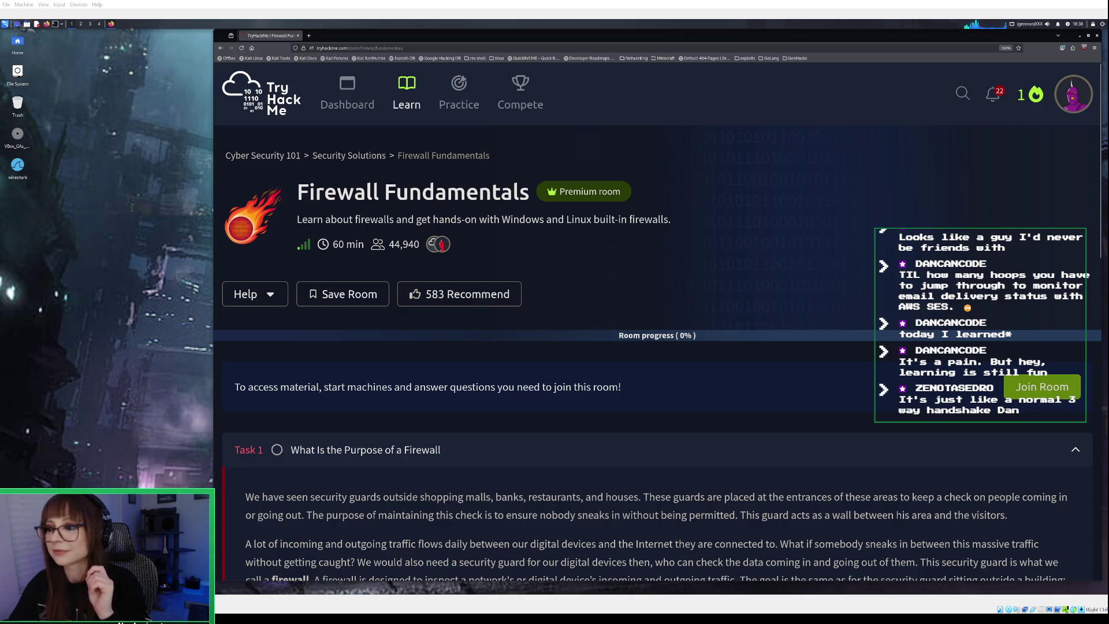
Skim Firewall Fundamentals Task 1 and the task list, then expand Task 2, Types of Firewalls
{"action": "scroll", "coordinate": [657, 322], "scroll_direction": "down", "scroll_amount": 3}
{"action": "scroll", "coordinate": [657, 322], "scroll_direction": "down", "scroll_amount": 3}
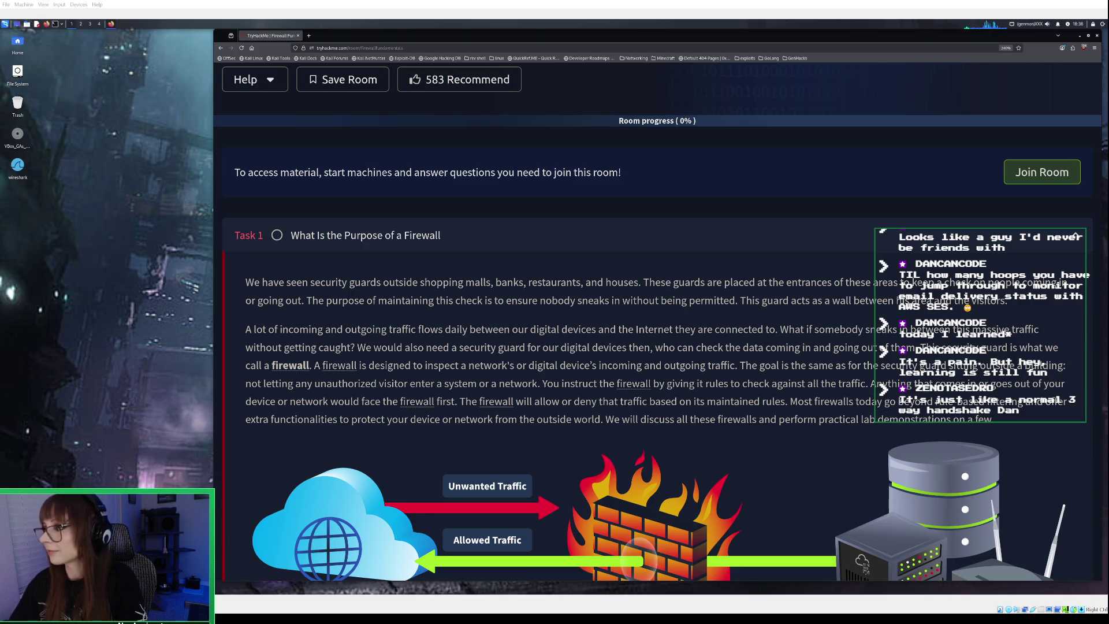
{"action": "scroll", "coordinate": [1039, 172], "scroll_direction": "down", "scroll_amount": 2}
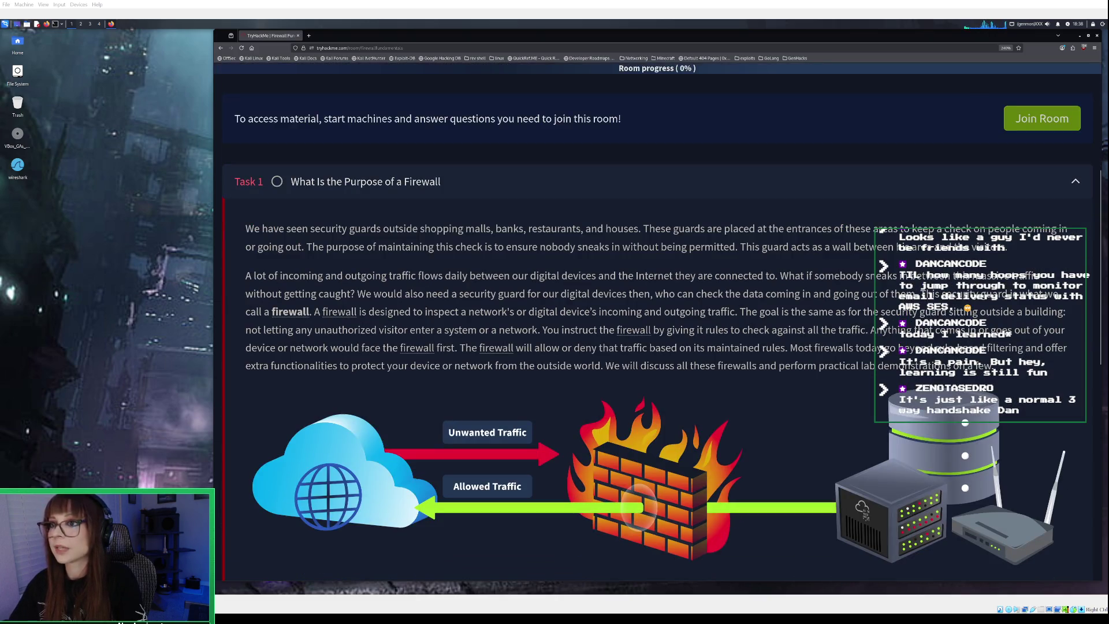
{"action": "scroll", "coordinate": [639, 507], "scroll_direction": "up", "scroll_amount": 5}
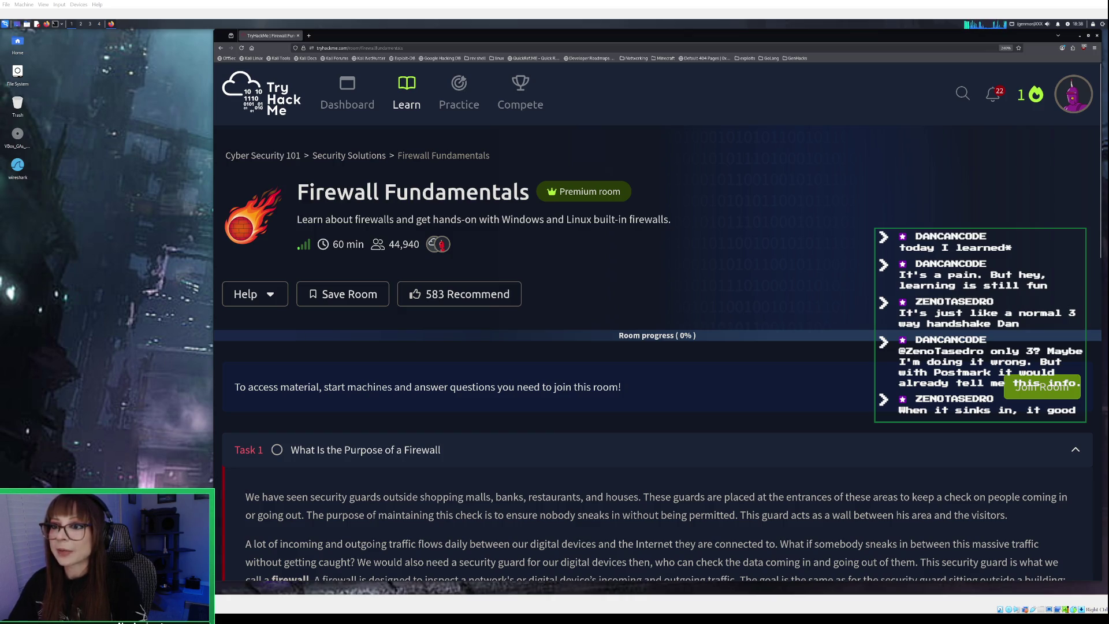
{"action": "scroll", "coordinate": [657, 347], "scroll_direction": "down", "scroll_amount": 1}
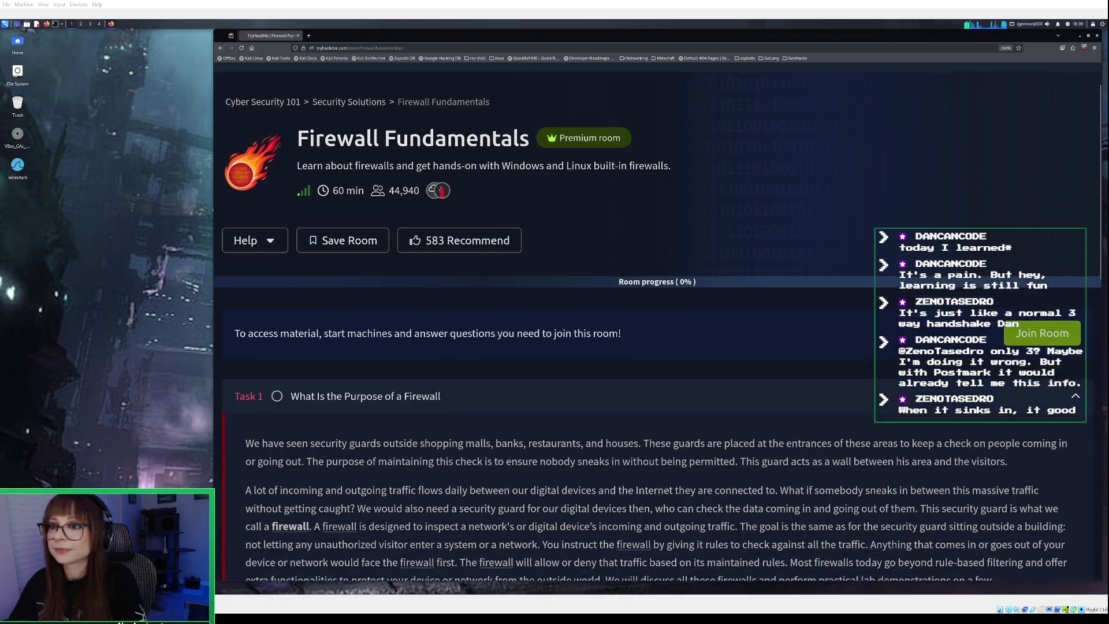
{"action": "scroll", "coordinate": [657, 346], "scroll_direction": "down", "scroll_amount": 3}
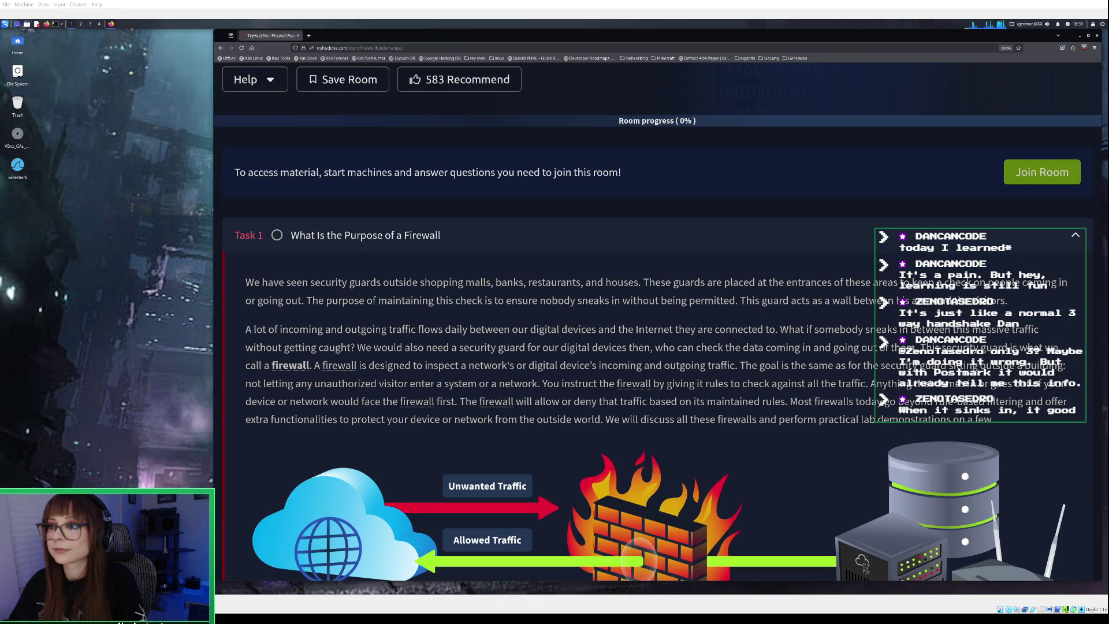
{"action": "scroll", "coordinate": [657, 323], "scroll_direction": "down", "scroll_amount": 10}
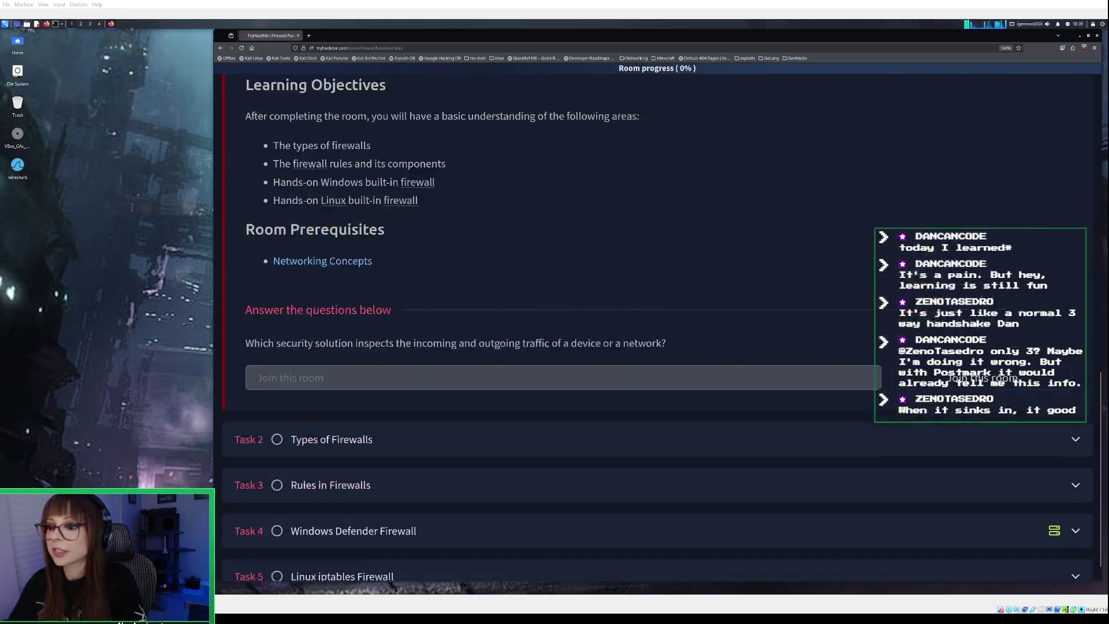
{"action": "scroll", "coordinate": [658, 322], "scroll_direction": "down", "scroll_amount": 1}
{"action": "left_click", "coordinate": [341, 404]}
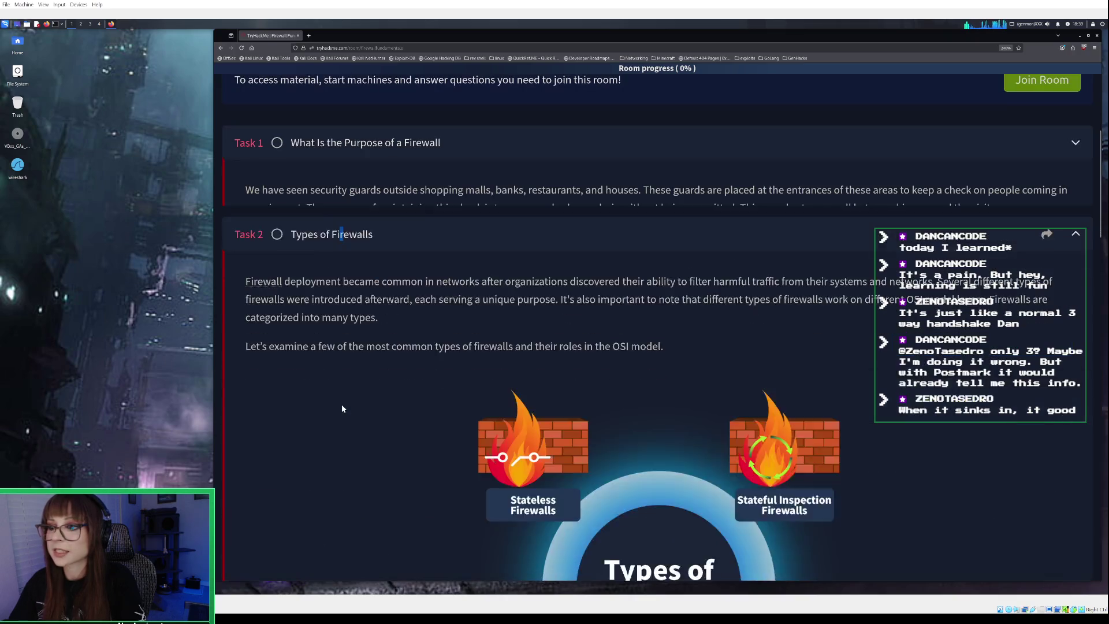
Skim the stateless and stateful firewall material, re-expand Task 1, and join the room
{"action": "scroll", "coordinate": [342, 404], "scroll_direction": "down", "scroll_amount": 5}
{"action": "scroll", "coordinate": [345, 401], "scroll_direction": "down", "scroll_amount": 15}
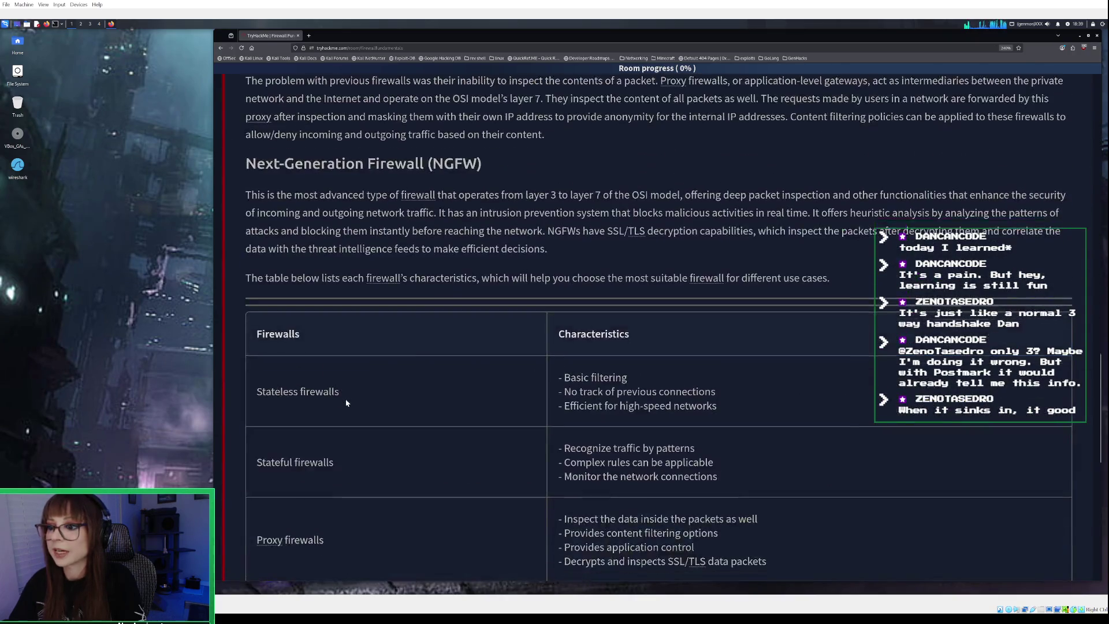
{"action": "scroll", "coordinate": [347, 403], "scroll_direction": "up", "scroll_amount": 20}
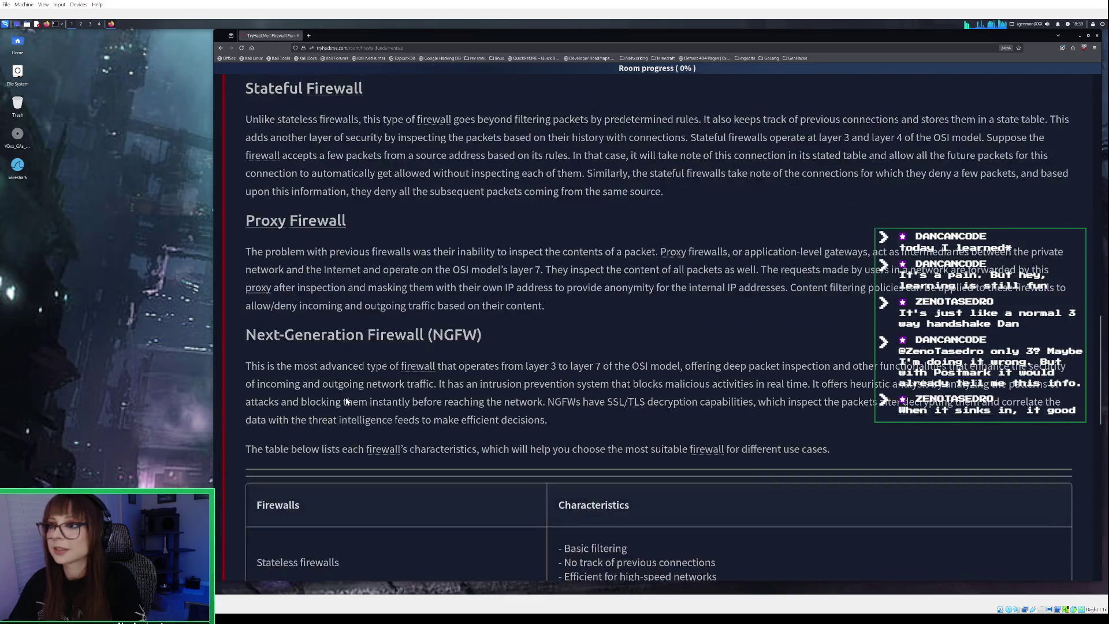
{"action": "scroll", "coordinate": [347, 400], "scroll_direction": "up", "scroll_amount": 8}
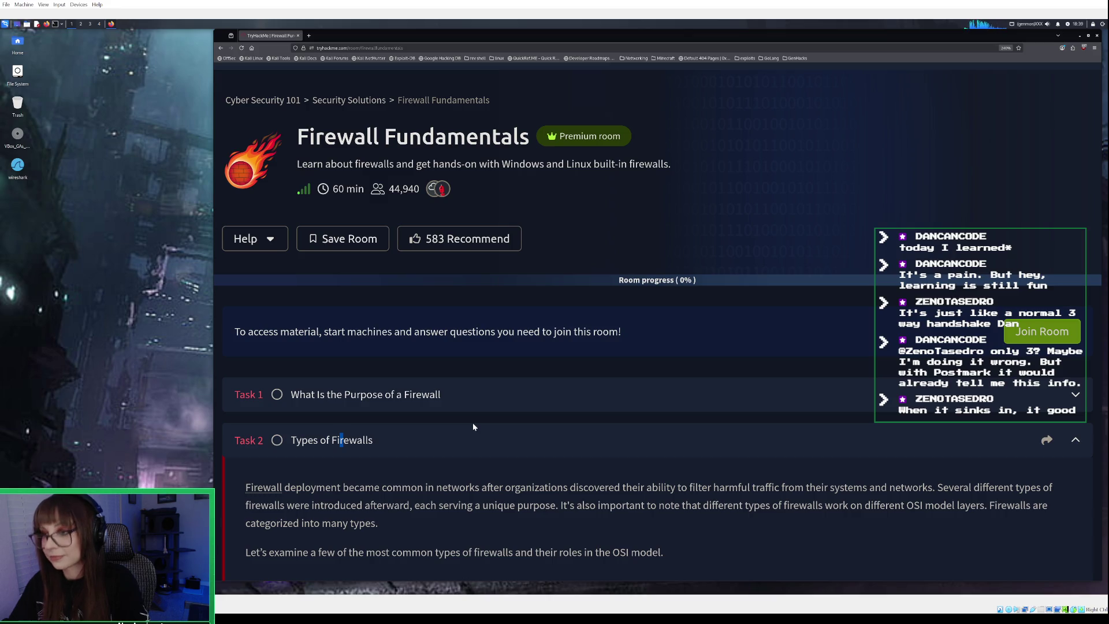
{"action": "scroll", "coordinate": [472, 426], "scroll_direction": "down", "scroll_amount": 2}
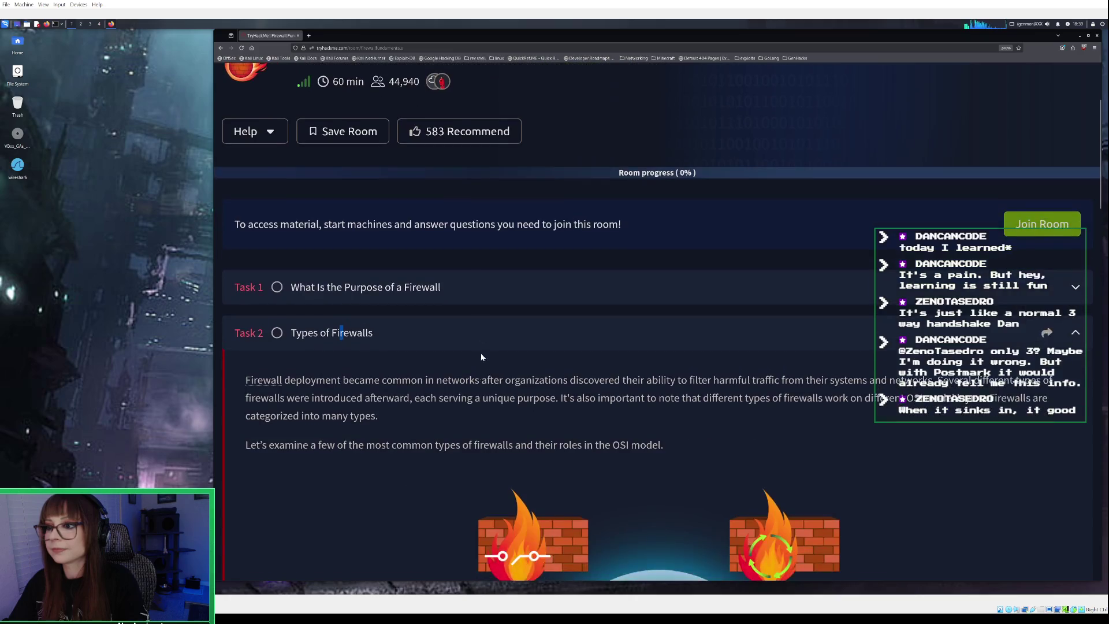
{"action": "left_click", "coordinate": [477, 284]}
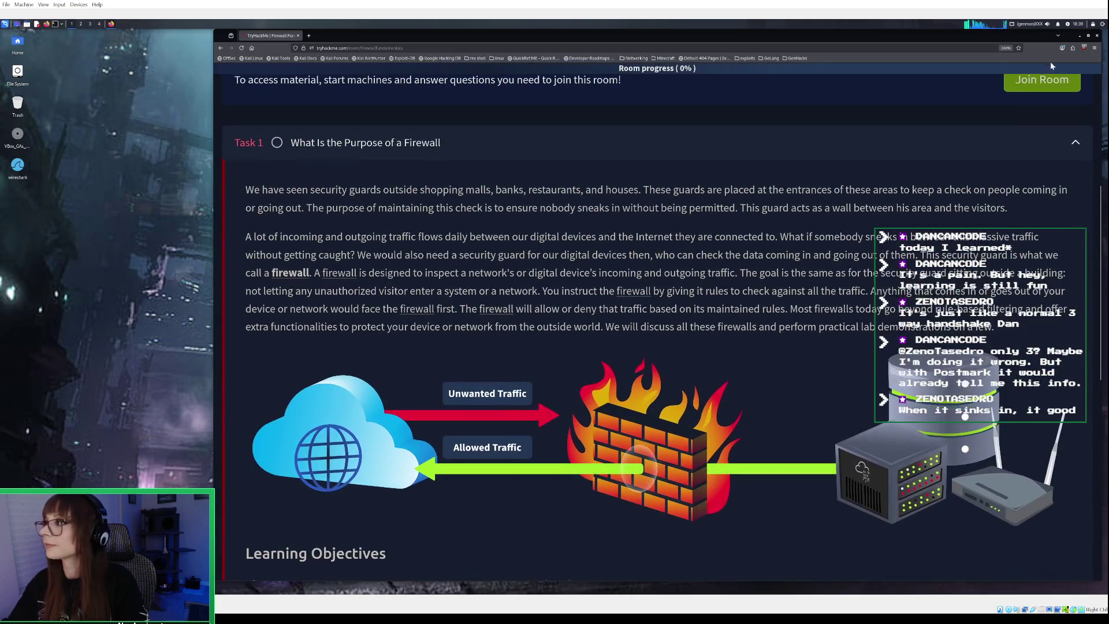
{"action": "left_click", "coordinate": [1044, 80]}
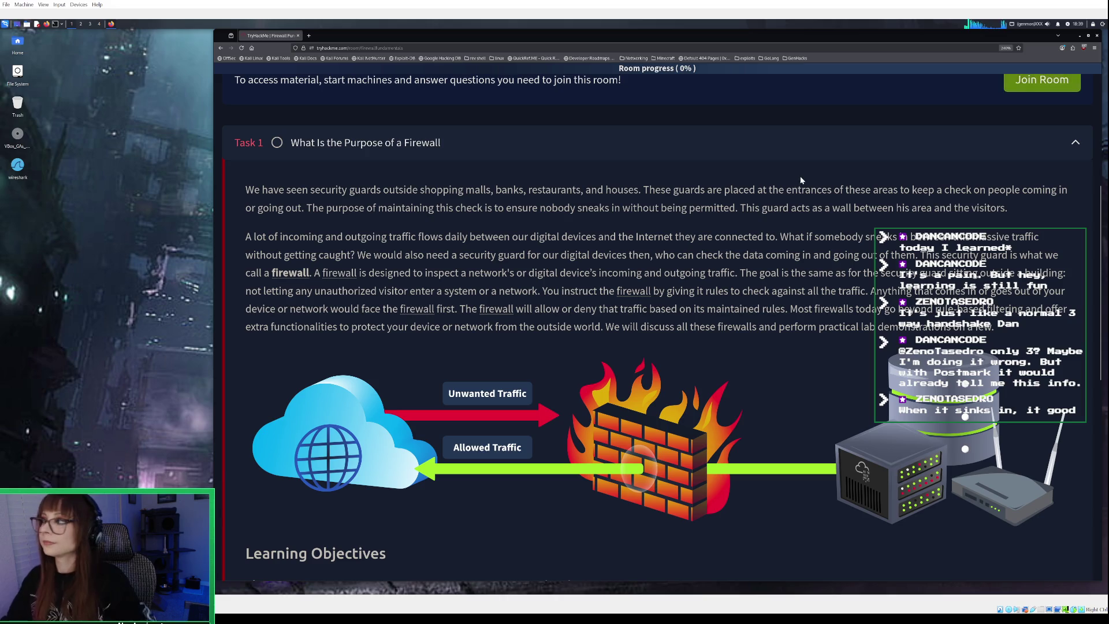